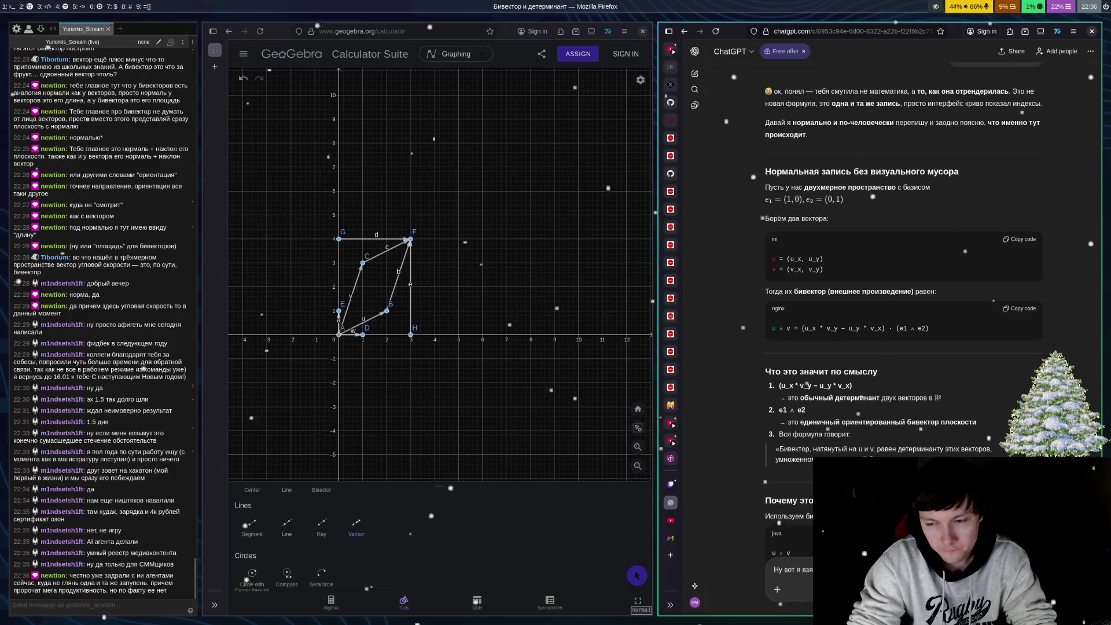
Begin the follow-up message with 'Получилось', reporting the determinant came out as 5
{"action": "type", "text": "Получилось"}
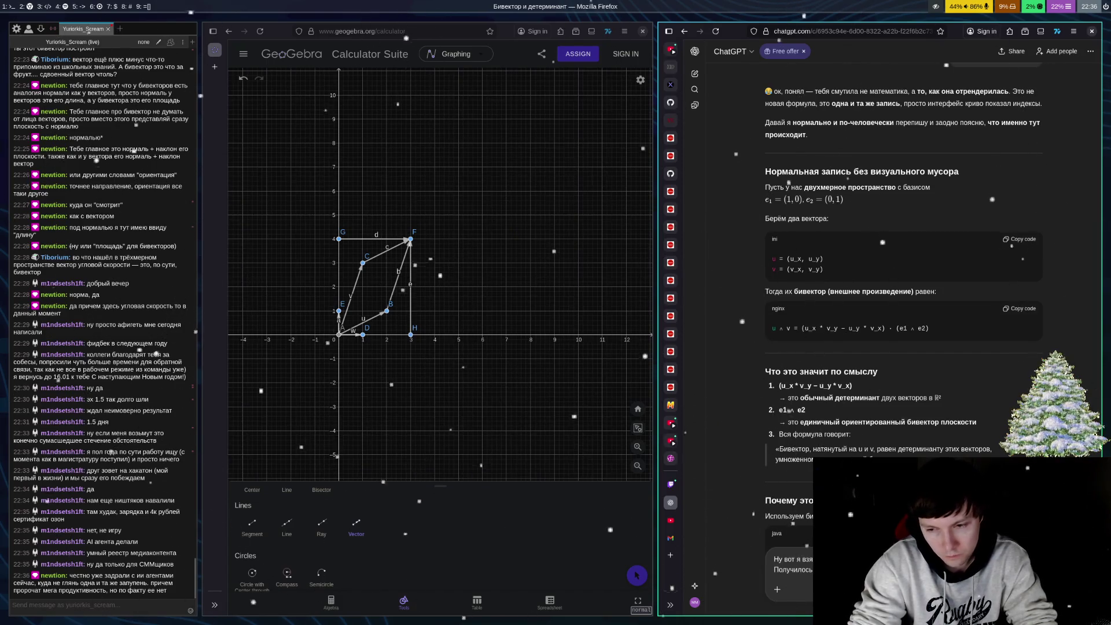
Send the bivector multiplication question and let ChatGPT generate its step-by-step answer
{"action": "key", "text": "Return"}
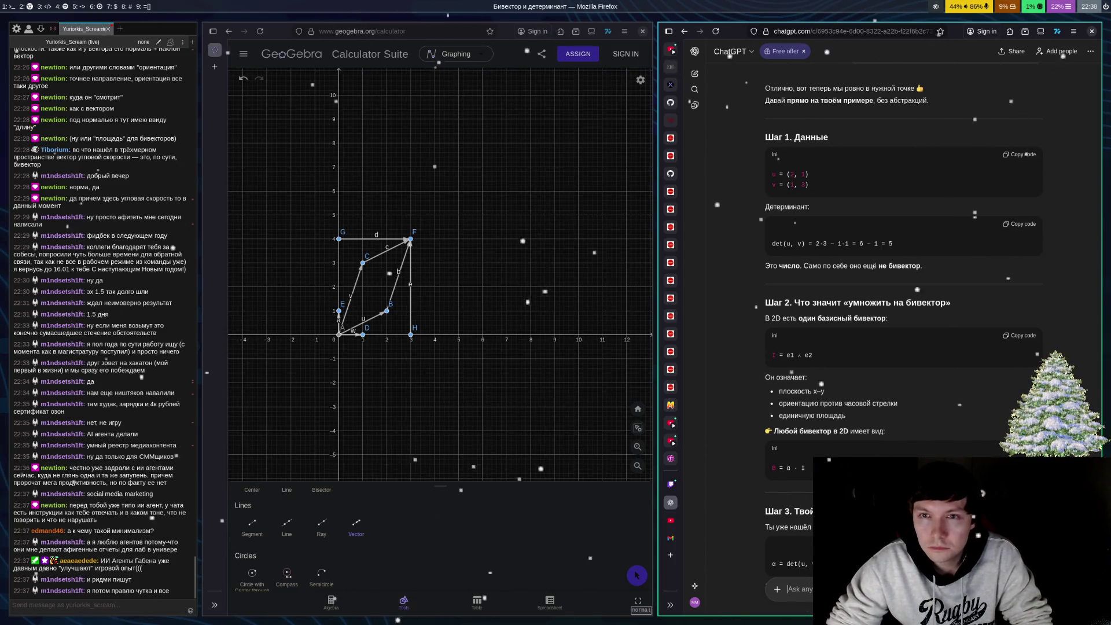
{"action": "scroll", "coordinate": [826, 297], "scroll_direction": "up", "scroll_amount": 1}
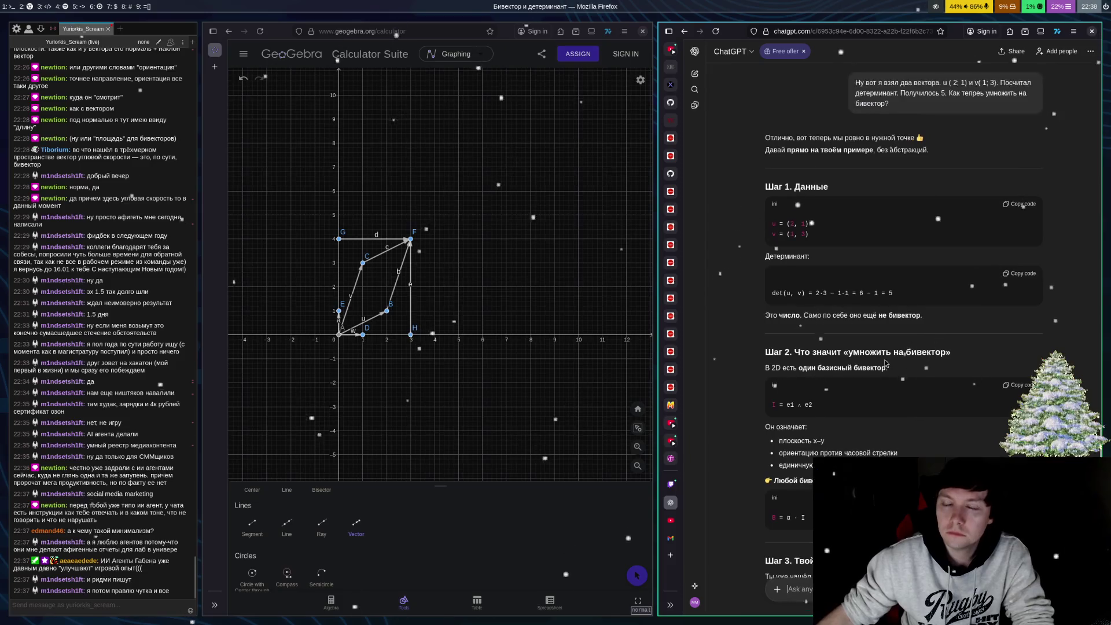
{"action": "scroll", "coordinate": [906, 371], "scroll_direction": "down", "scroll_amount": 1}
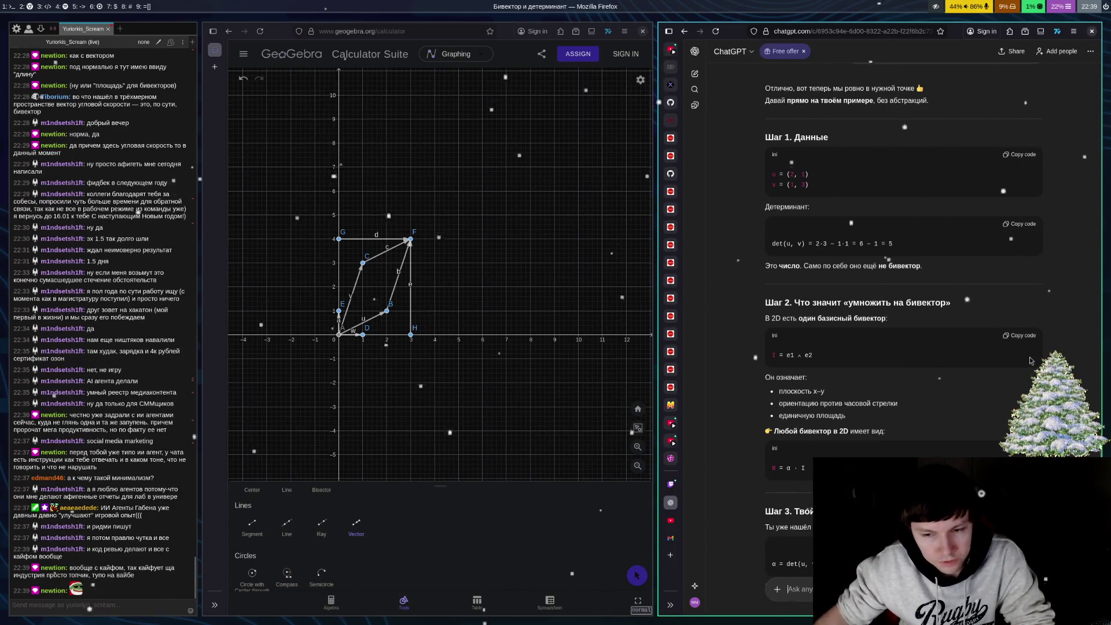
{"action": "scroll", "coordinate": [1030, 361], "scroll_direction": "down", "scroll_amount": 5}
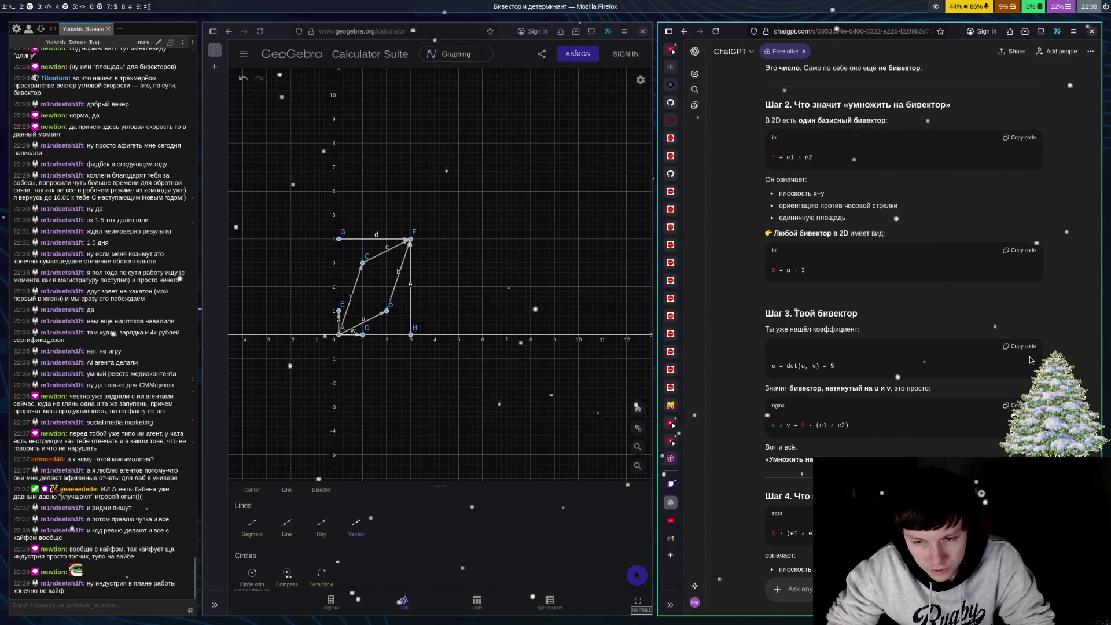
{"action": "scroll", "coordinate": [1082, 269], "scroll_direction": "down", "scroll_amount": 3}
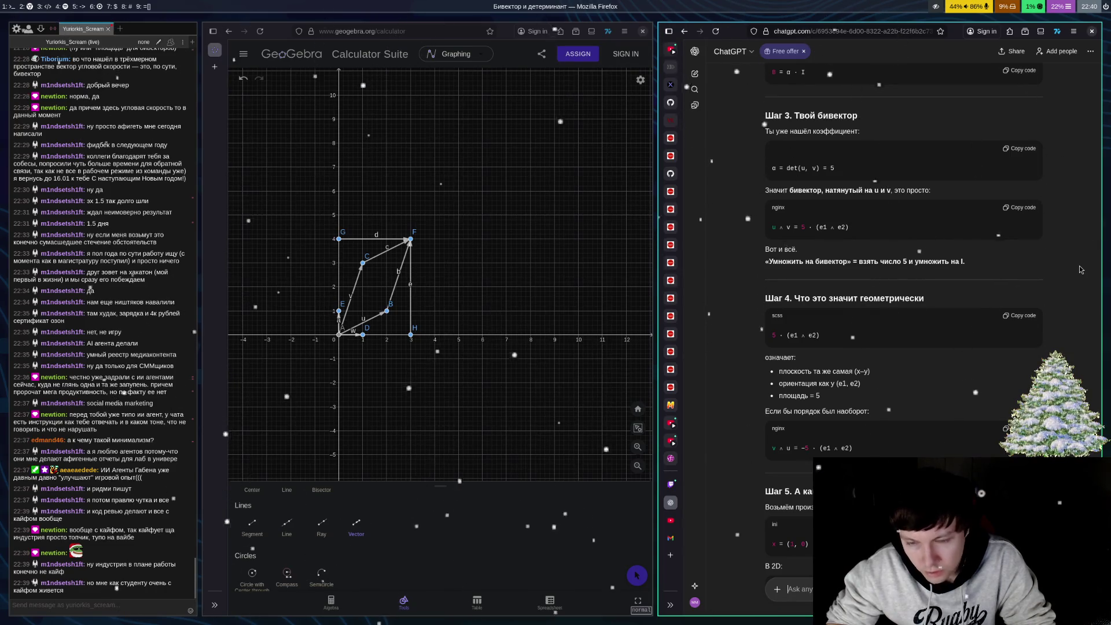
{"action": "scroll", "coordinate": [1080, 270], "scroll_direction": "down", "scroll_amount": 5}
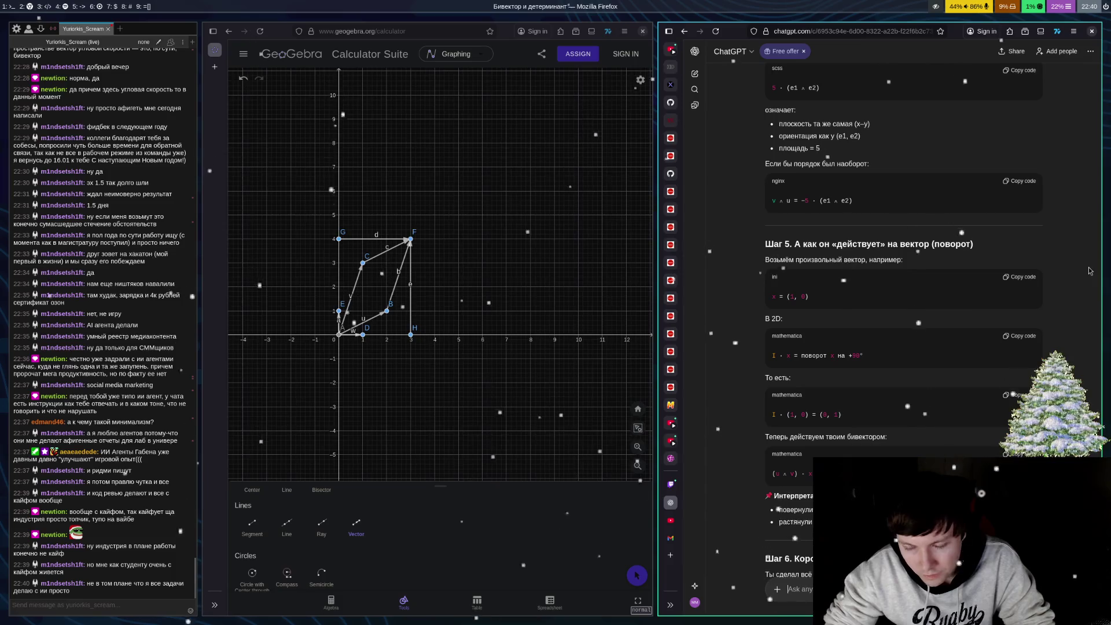
{"action": "scroll", "coordinate": [1090, 271], "scroll_direction": "down", "scroll_amount": 5}
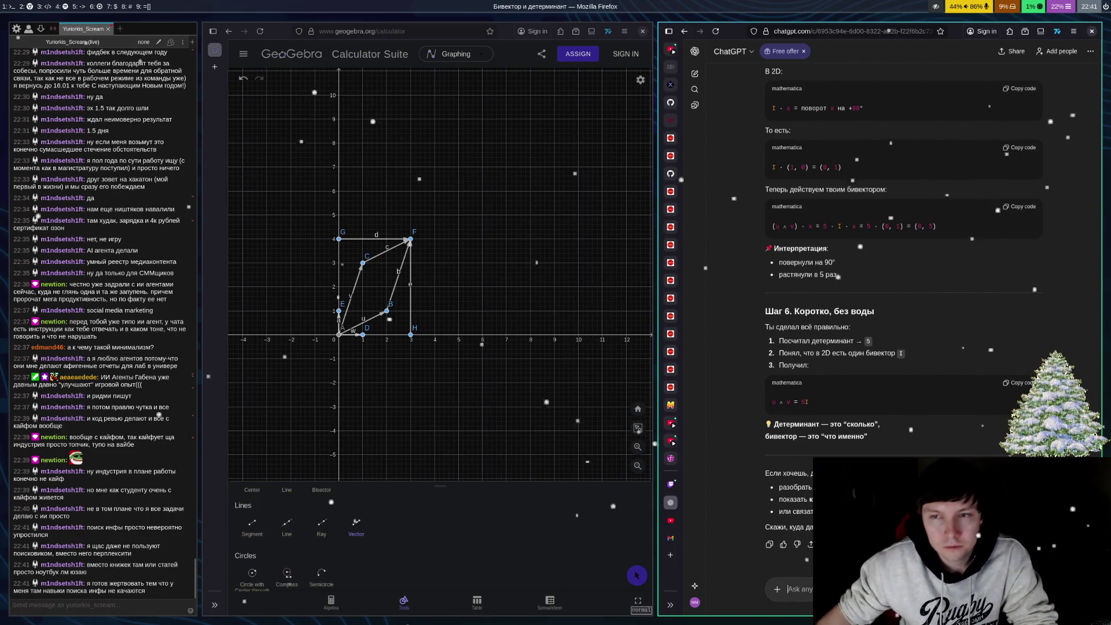
{"action": "scroll", "coordinate": [903, 289], "scroll_direction": "up", "scroll_amount": 3}
{"action": "scroll", "coordinate": [903, 289], "scroll_direction": "up", "scroll_amount": 2}
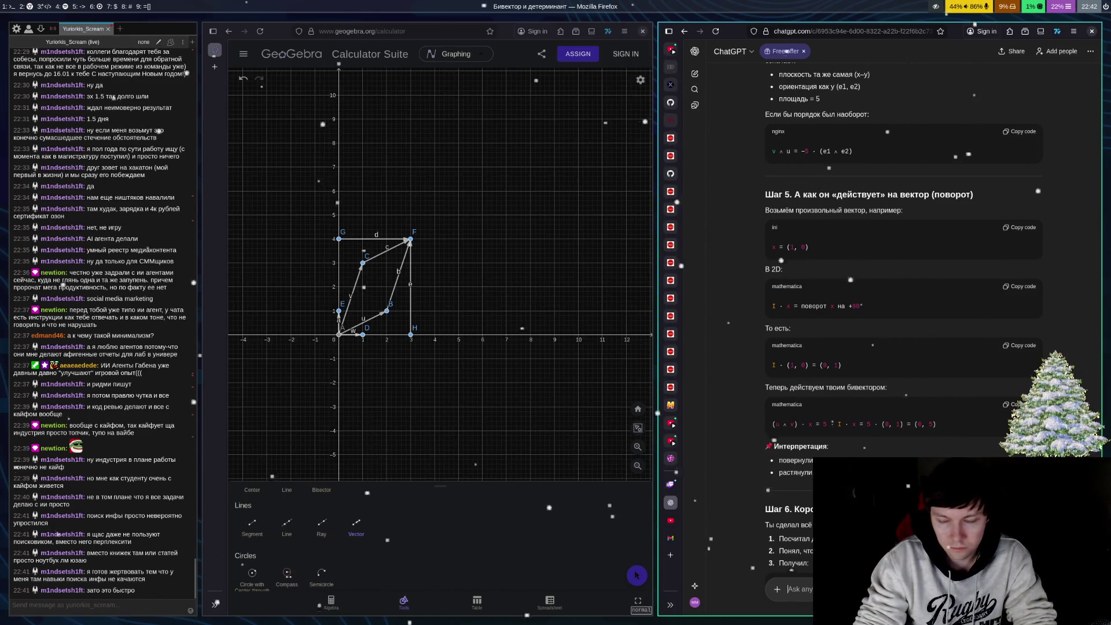
Quote the I·(1,0) = (0,1) line and send a two-line follow-up about the rotation answer
{"action": "type", "text": "ц"}
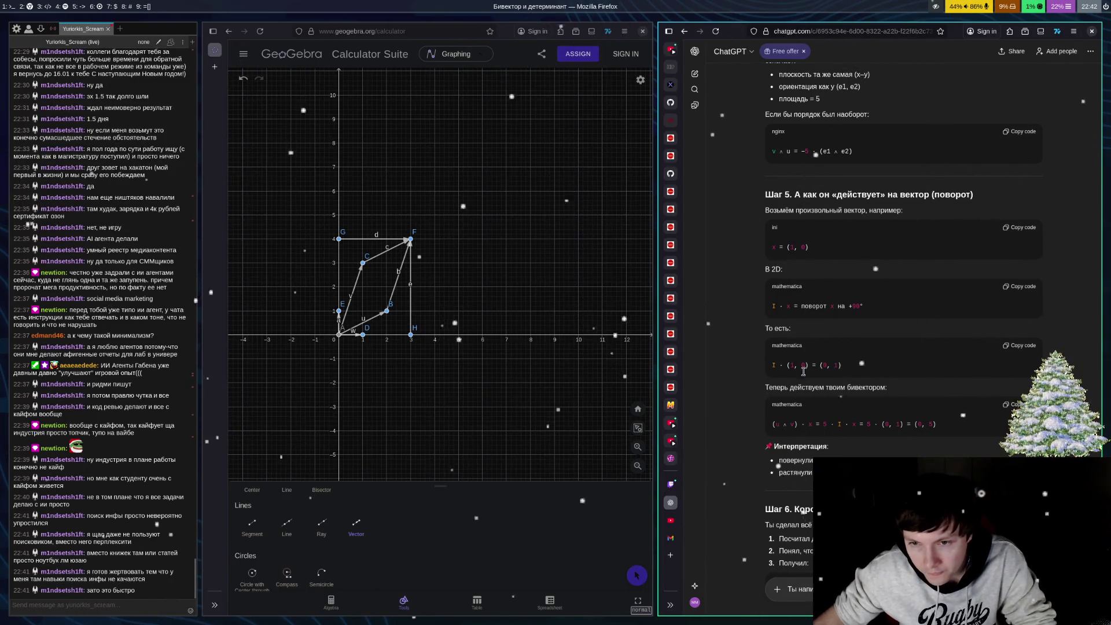
{"action": "left_click_drag", "start_coordinate": [773, 367], "coordinate": [842, 366]}
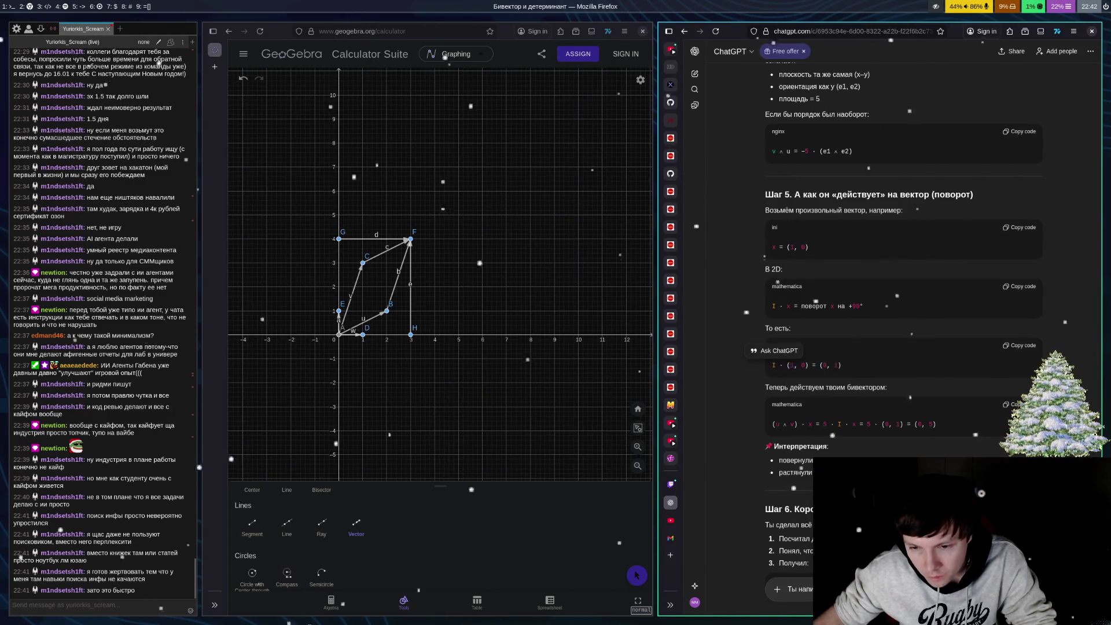
{"action": "key", "text": "shift+Return"}
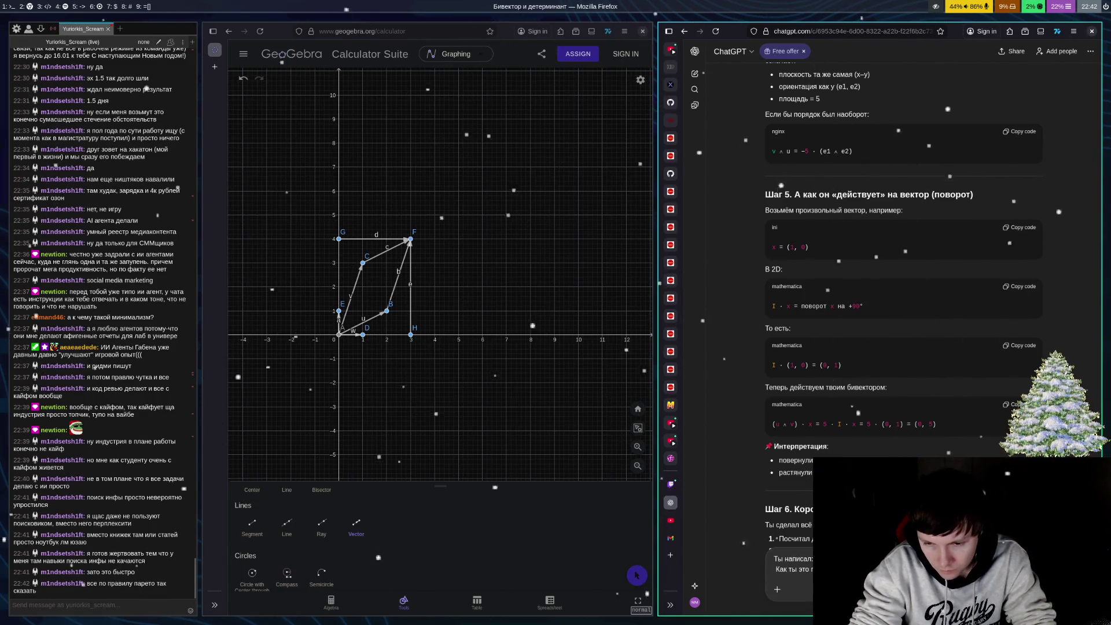
{"action": "key", "text": "Return"}
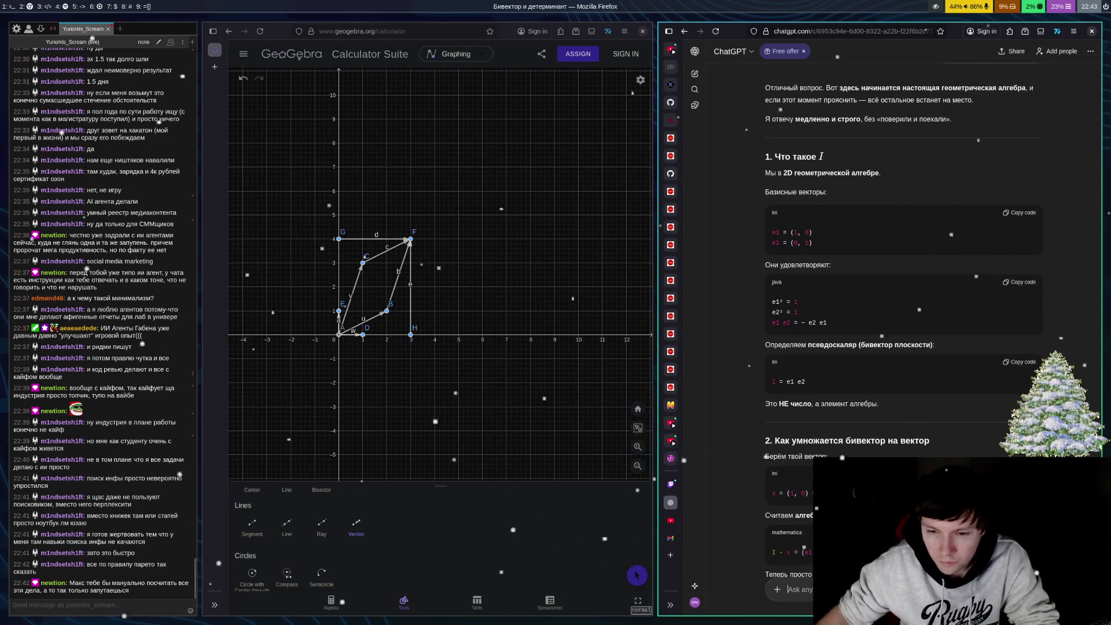
Scroll through the reply to the stepwise I·x computation for x = e1
{"action": "scroll", "coordinate": [903, 318], "scroll_direction": "down", "scroll_amount": 5}
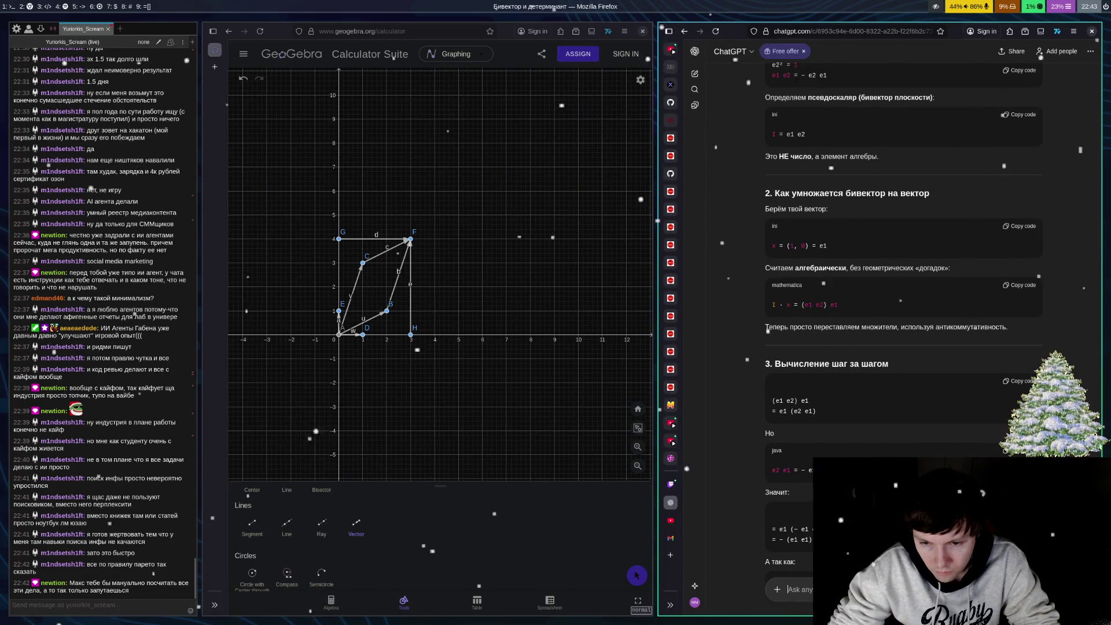
{"action": "scroll", "coordinate": [970, 379], "scroll_direction": "down", "scroll_amount": 3}
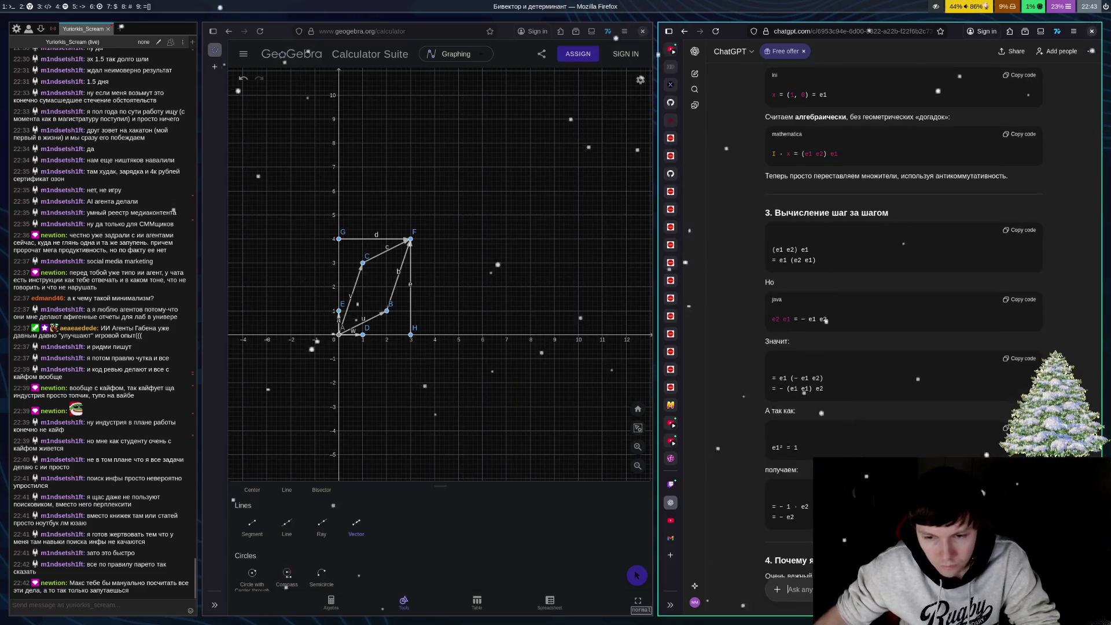
{"action": "scroll", "coordinate": [971, 380], "scroll_direction": "down", "scroll_amount": 3}
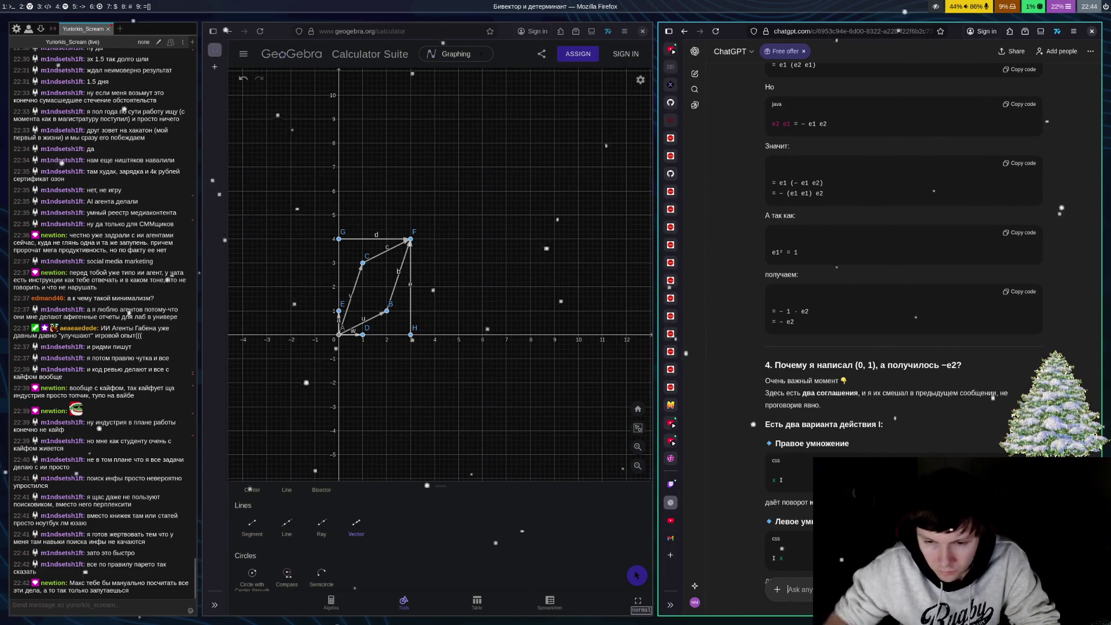
{"action": "scroll", "coordinate": [791, 590], "scroll_direction": "down", "scroll_amount": 2}
{"action": "scroll", "coordinate": [903, 261], "scroll_direction": "down", "scroll_amount": 2}
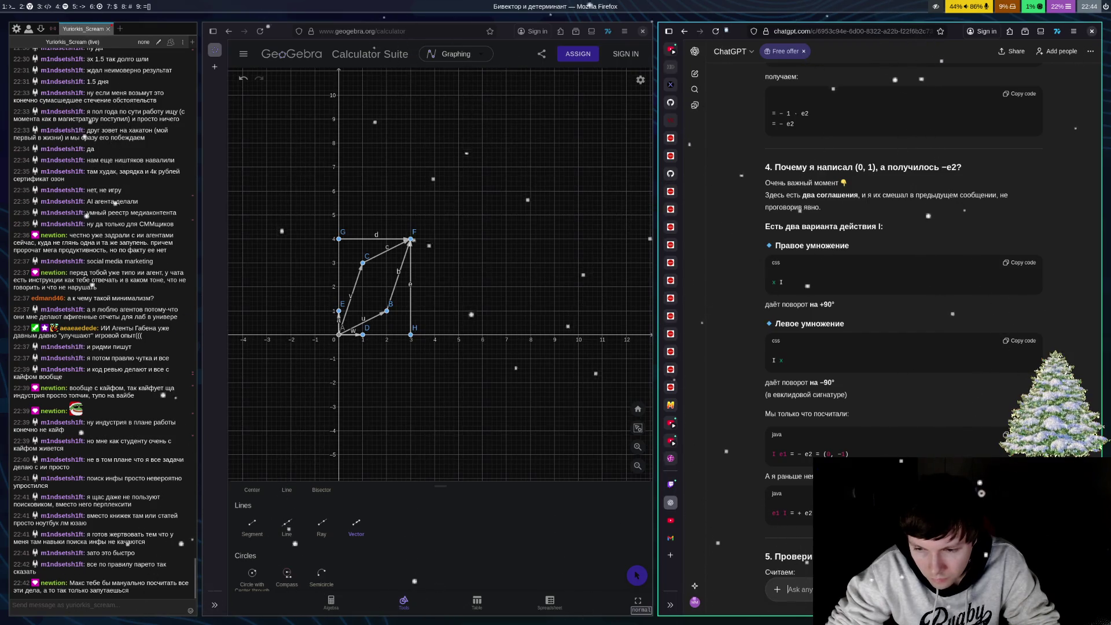
{"action": "scroll", "coordinate": [902, 289], "scroll_direction": "down", "scroll_amount": 3}
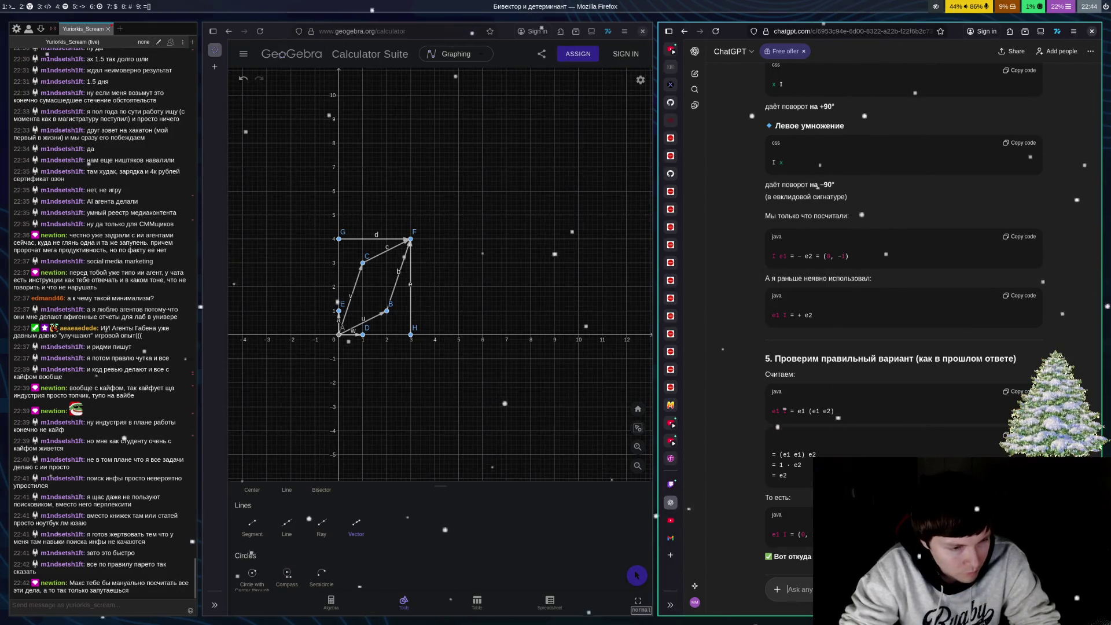
{"action": "scroll", "coordinate": [905, 362], "scroll_direction": "down", "scroll_amount": 5}
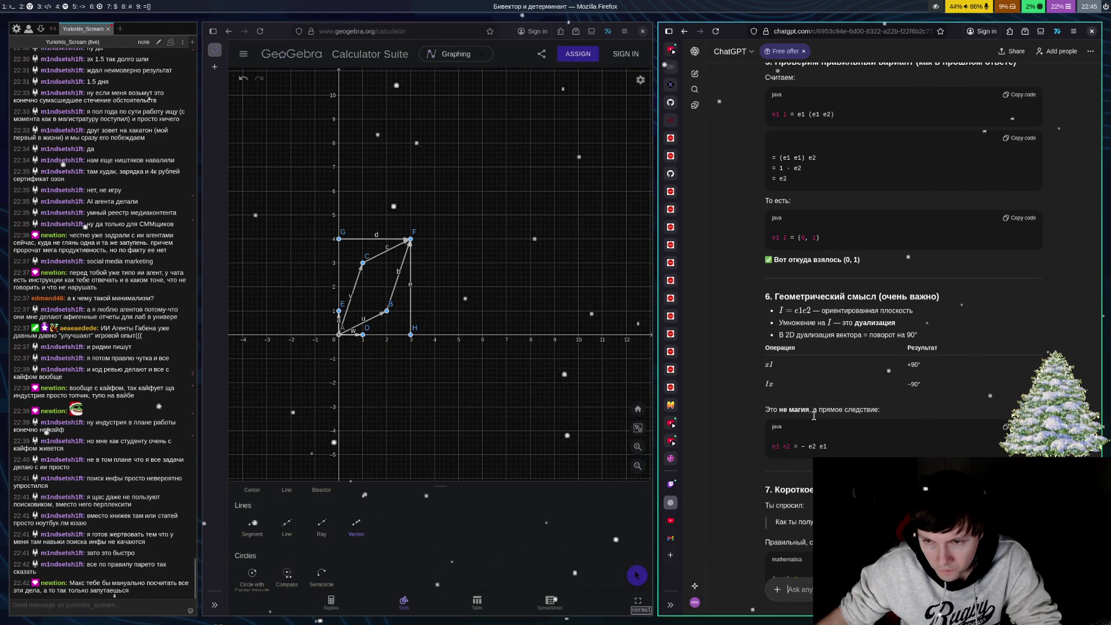
{"action": "scroll", "coordinate": [886, 354], "scroll_direction": "down", "scroll_amount": 3}
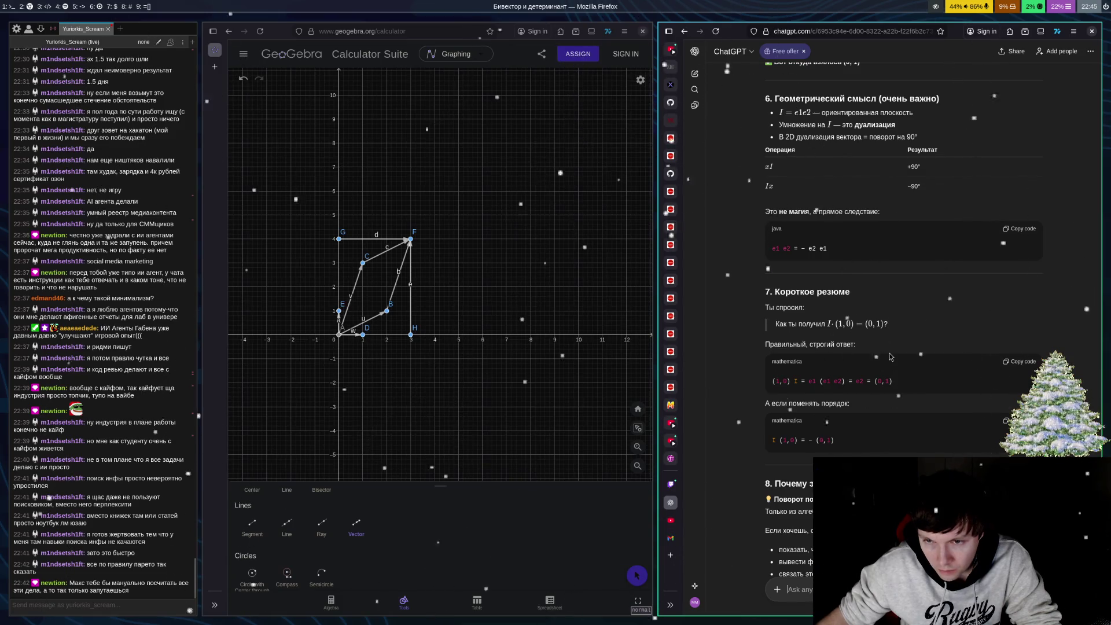
{"action": "scroll", "coordinate": [890, 357], "scroll_direction": "down", "scroll_amount": 2}
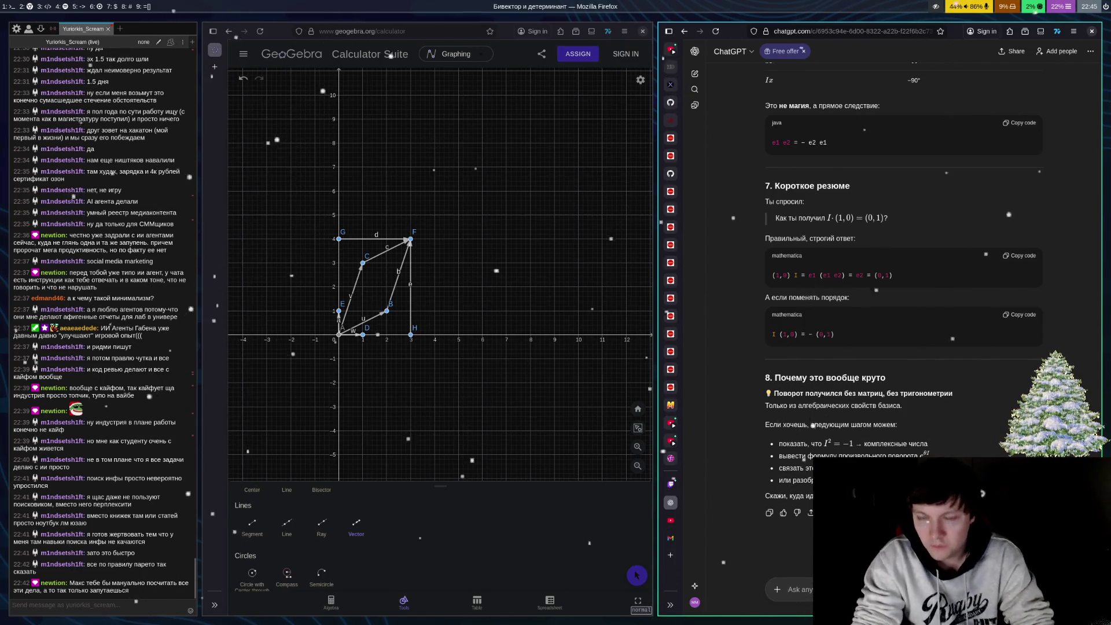
Send a follow-up about the bivector beginning 'Вот мне понятно'
{"action": "type", "text": "Вот мне как"}
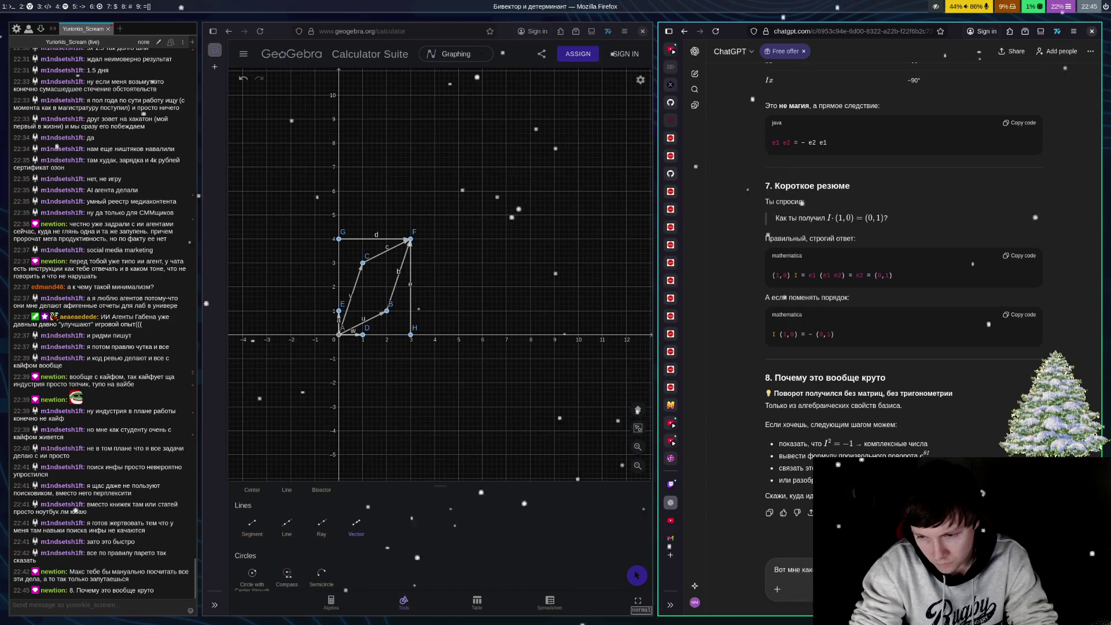
{"action": "type", "text": "понятно"}
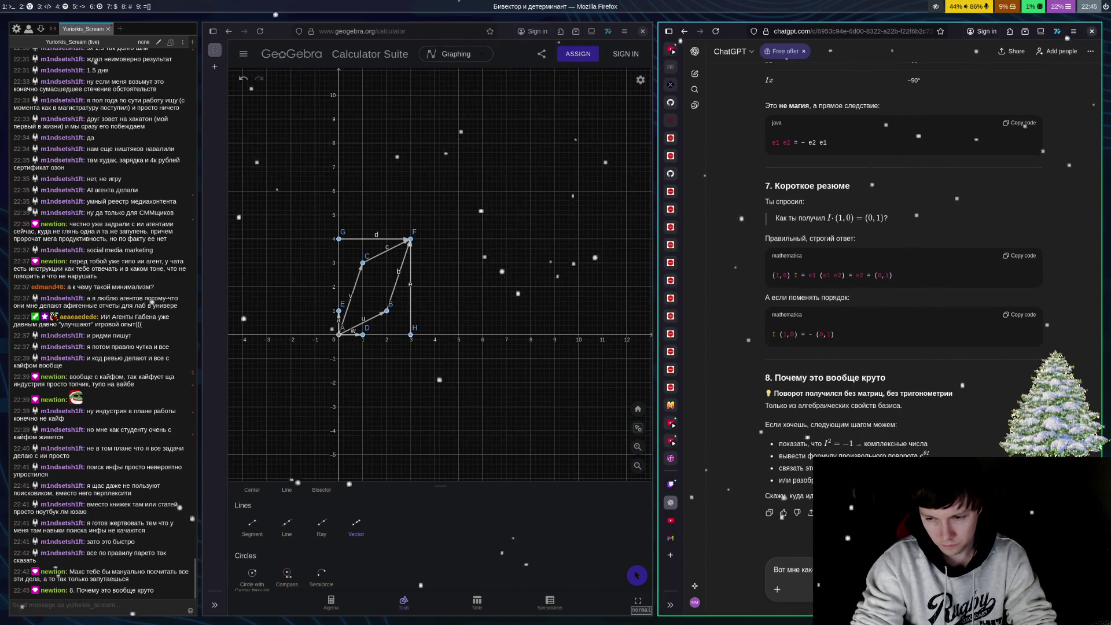
{"action": "type", "text": "бивектора д"}
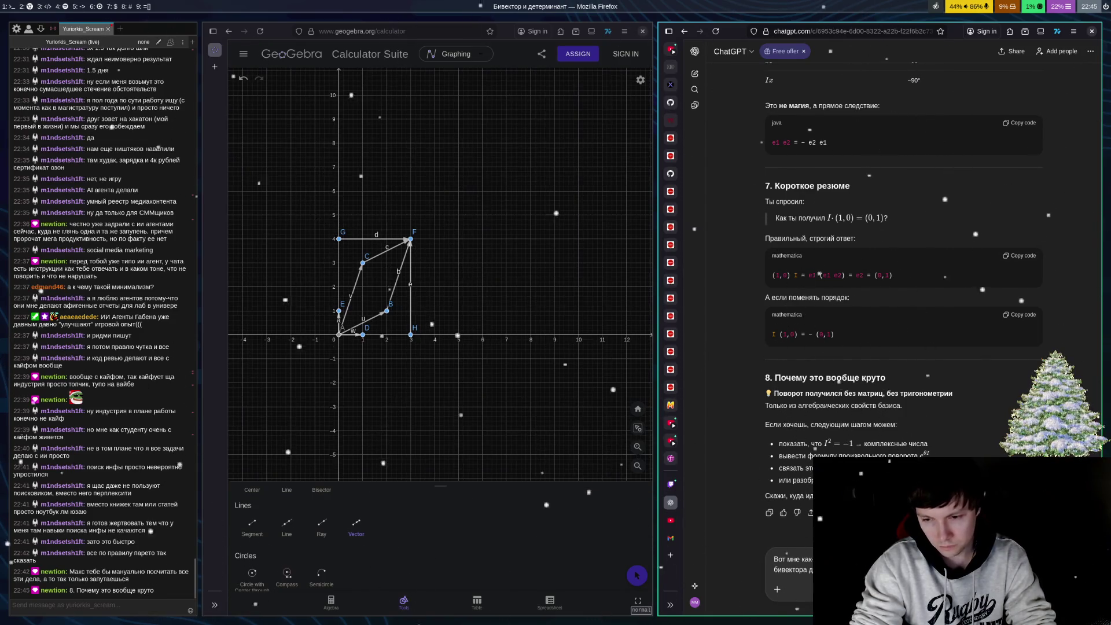
{"action": "key", "text": "Return"}
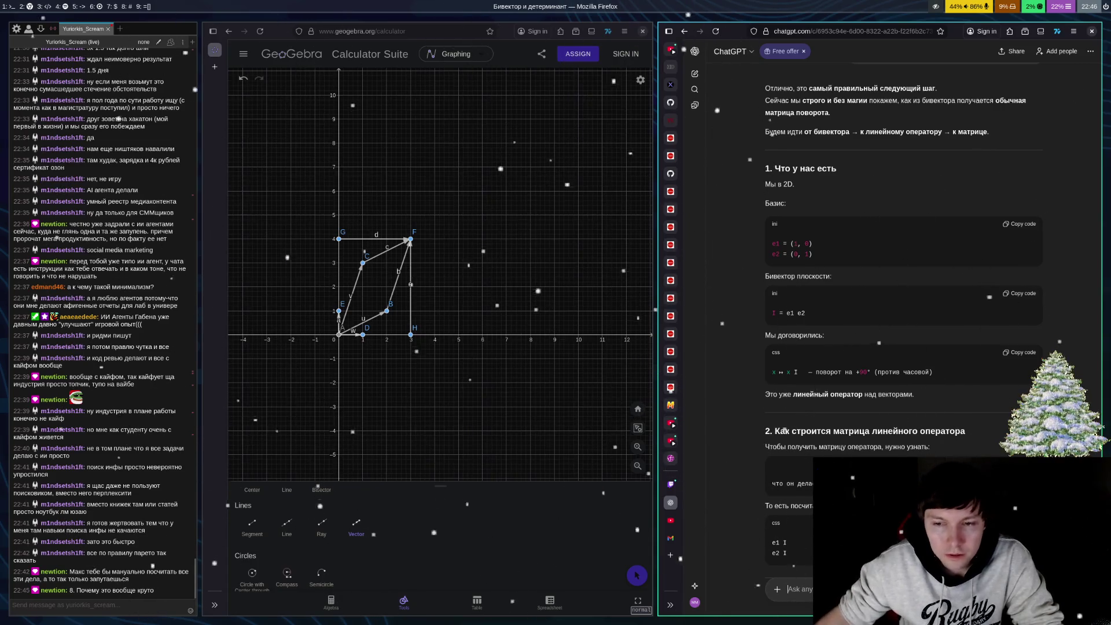
{"action": "scroll", "coordinate": [903, 289], "scroll_direction": "down", "scroll_amount": 4}
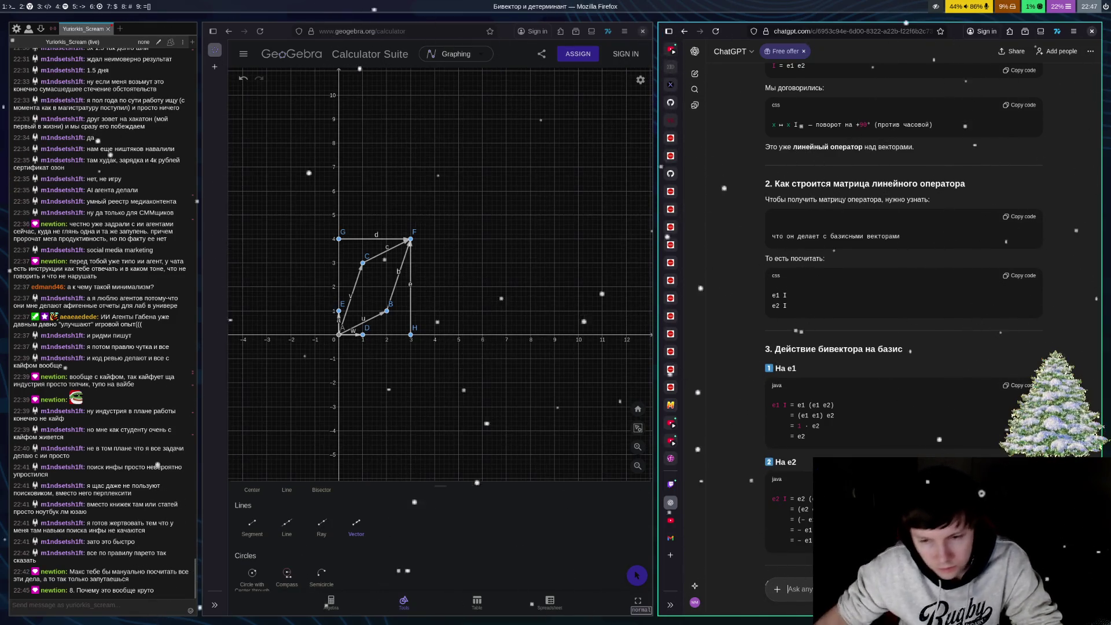
{"action": "scroll", "coordinate": [903, 289], "scroll_direction": "down", "scroll_amount": 3}
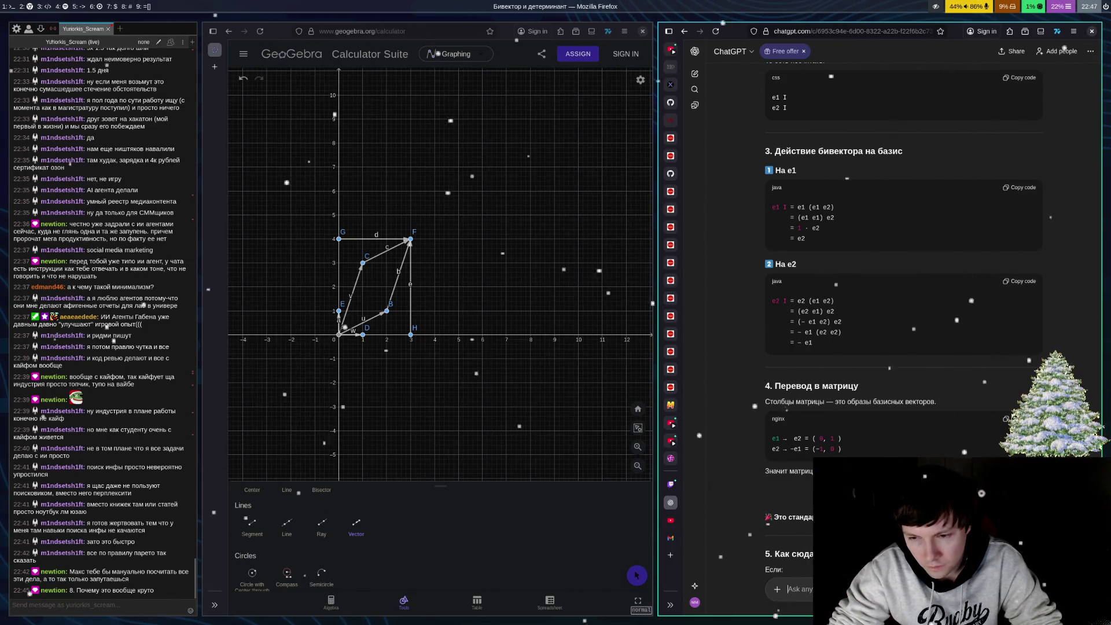
{"action": "scroll", "coordinate": [903, 290], "scroll_direction": "down", "scroll_amount": 5}
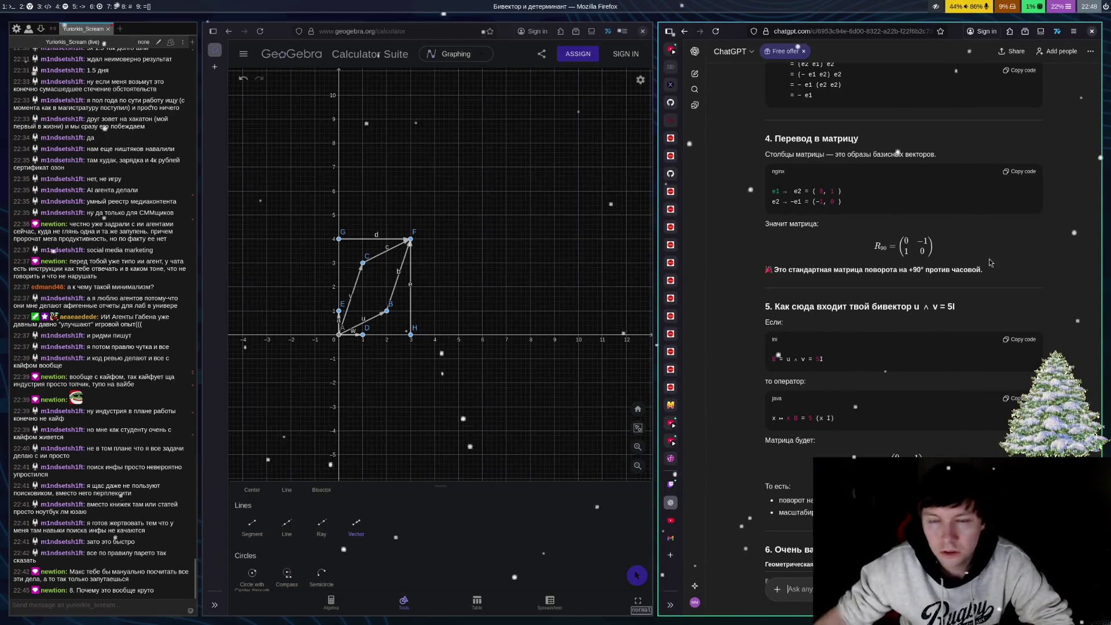
Scroll past the geometric–linear algebra comparison table to section 7 'Суперважный вывод'
{"action": "scroll", "coordinate": [1052, 199], "scroll_direction": "up", "scroll_amount": 3}
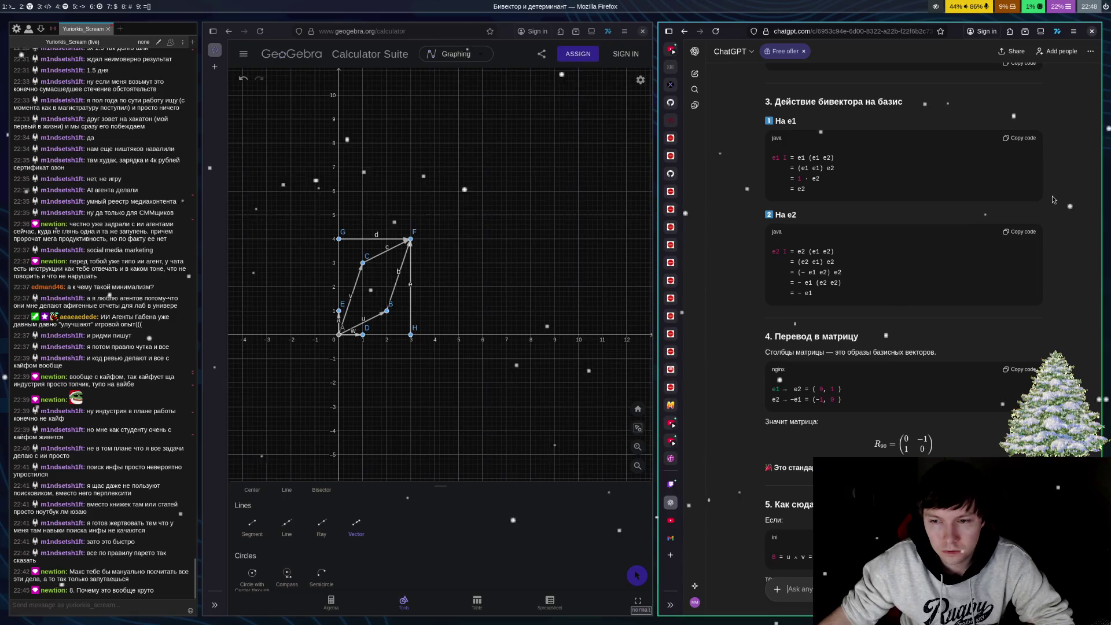
{"action": "scroll", "coordinate": [1052, 199], "scroll_direction": "up", "scroll_amount": 5}
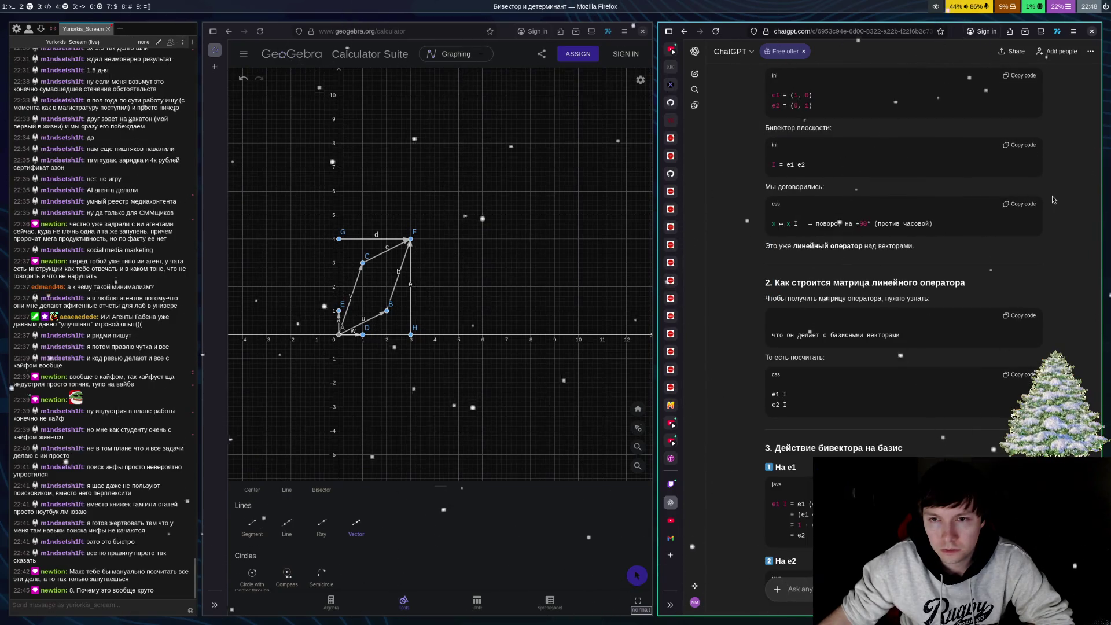
{"action": "scroll", "coordinate": [1054, 200], "scroll_direction": "down", "scroll_amount": 5}
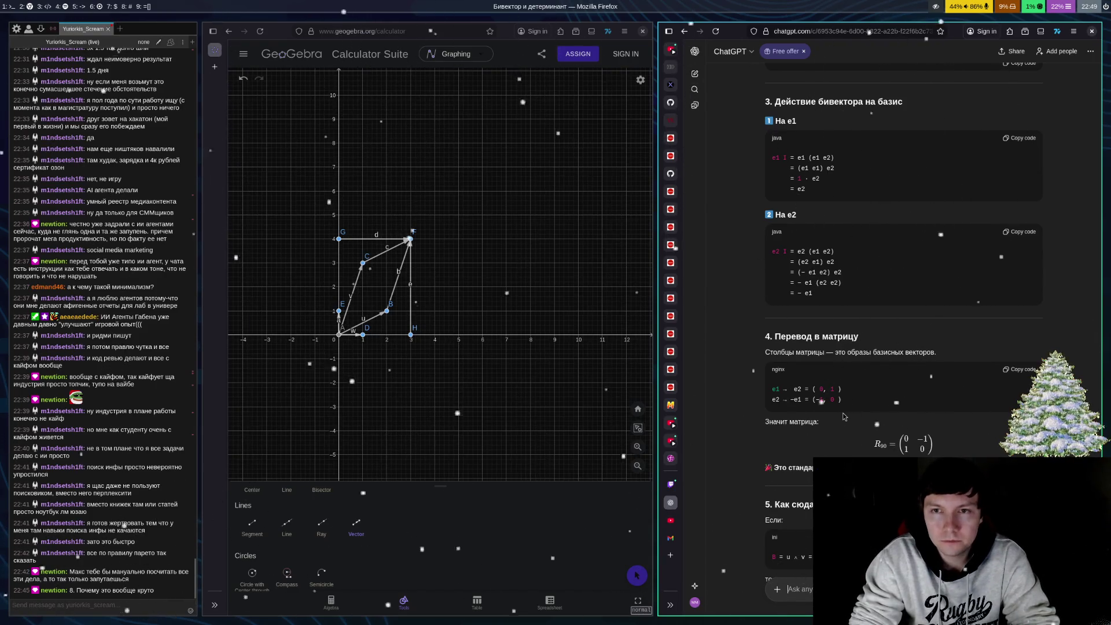
{"action": "scroll", "coordinate": [1077, 357], "scroll_direction": "down", "scroll_amount": 10}
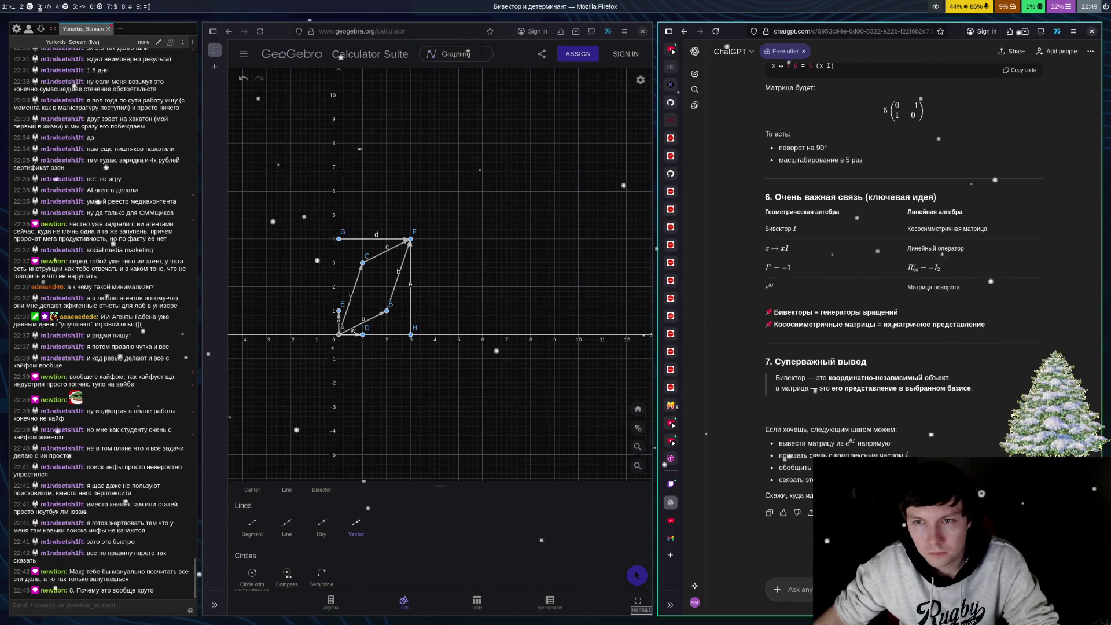
{"action": "scroll", "coordinate": [902, 290], "scroll_direction": "up", "scroll_amount": 3}
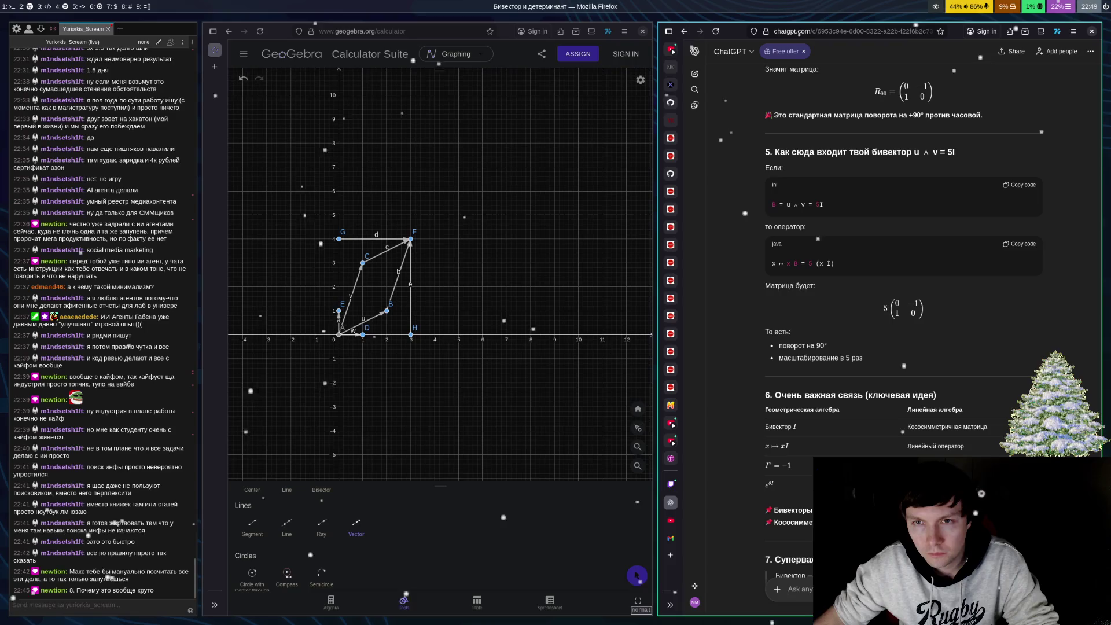
{"action": "scroll", "coordinate": [903, 289], "scroll_direction": "down", "scroll_amount": 1}
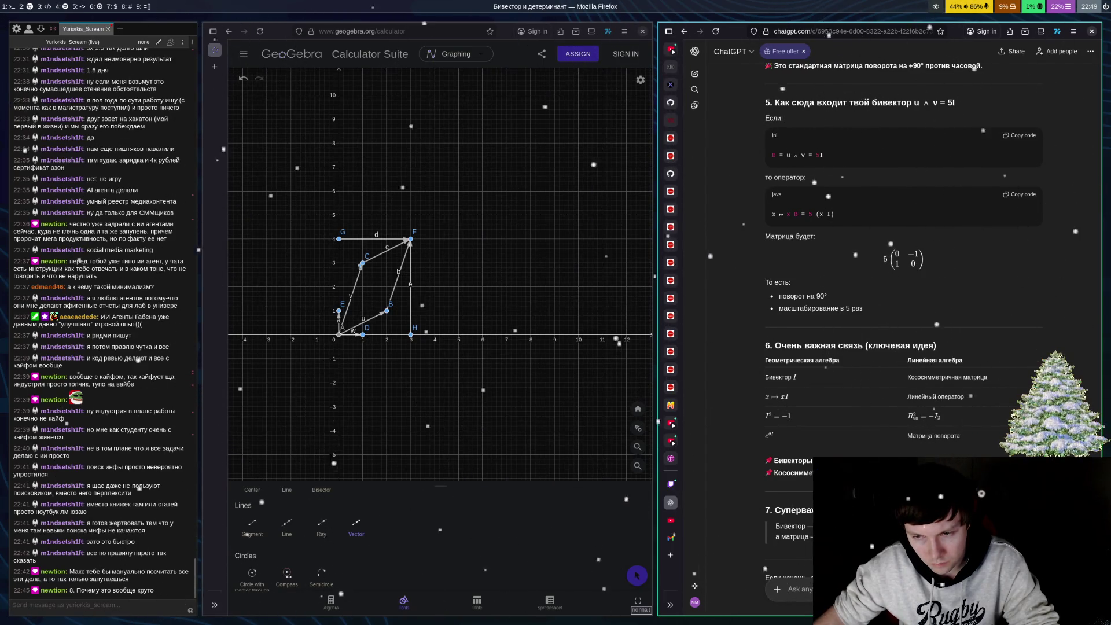
{"action": "scroll", "coordinate": [902, 261], "scroll_direction": "down", "scroll_amount": 3}
{"action": "type", "text": "цу"}
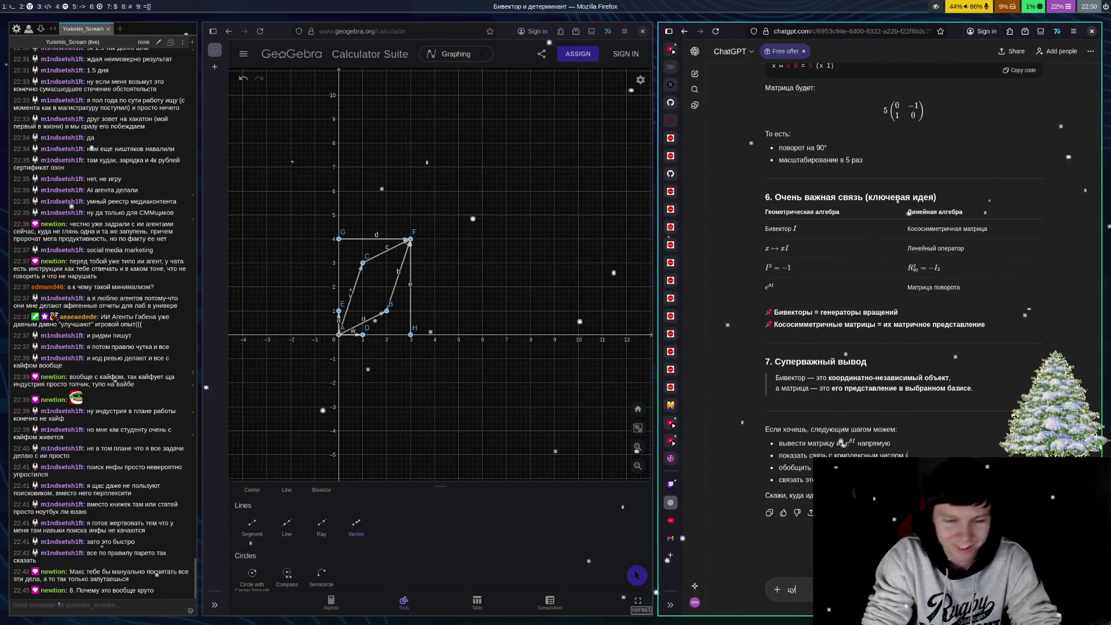
Clear the leftover draft and send a question asking where anticommutativity comes from
{"action": "key", "text": "BackSpace"}
{"action": "key", "text": "BackSpace"}
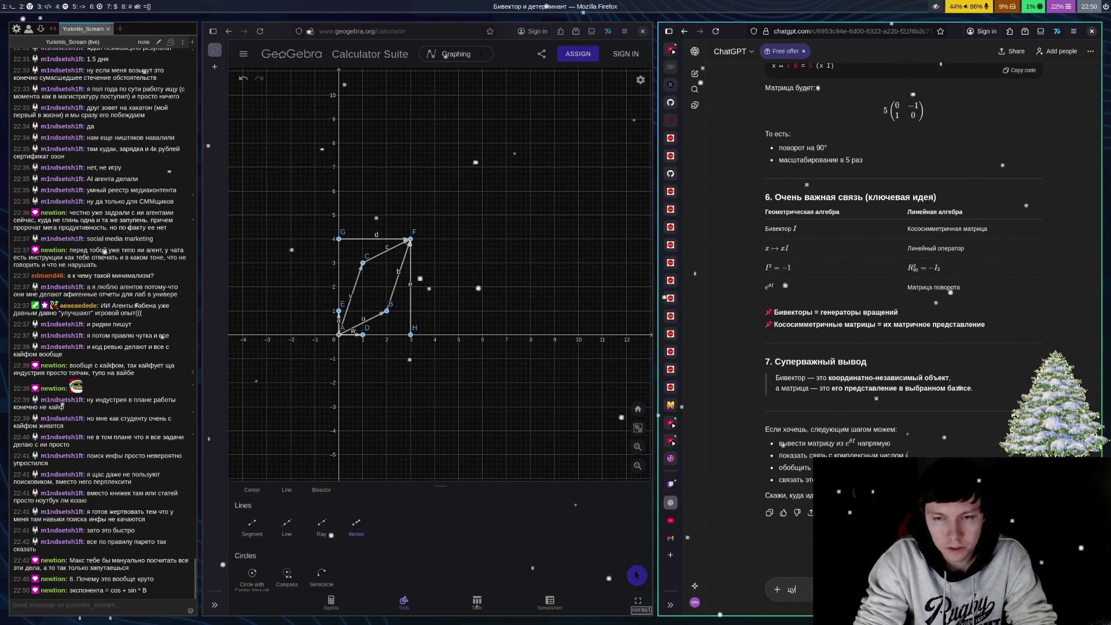
{"action": "key", "text": "BackSpace"}
{"action": "key", "text": "BackSpace"}
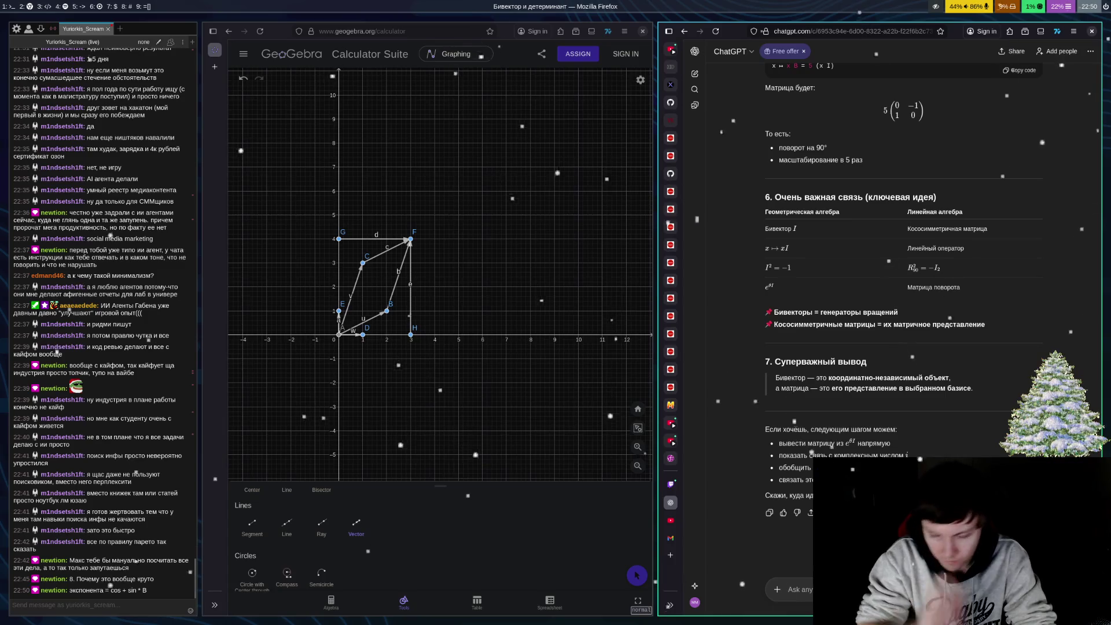
{"action": "type", "text": "o"}
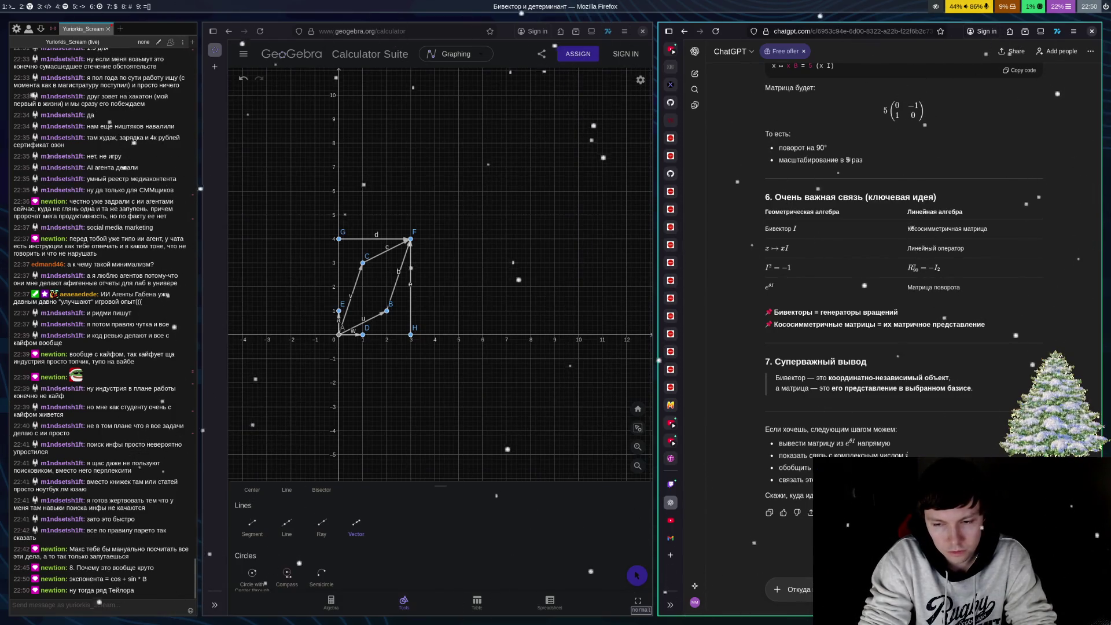
{"action": "key", "text": "Return"}
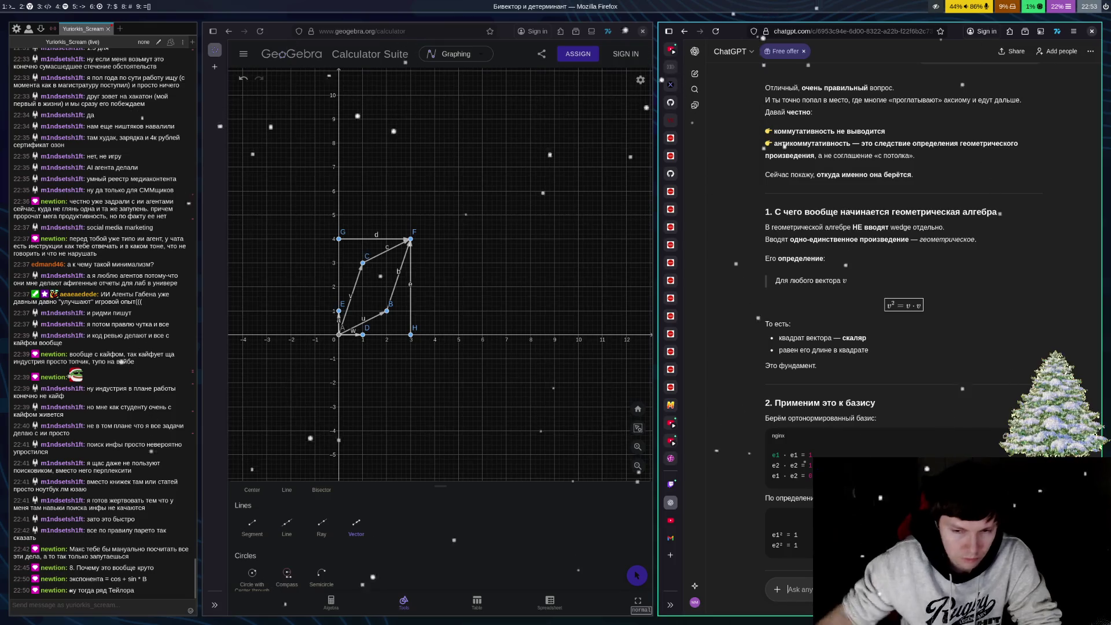
Scroll the reply down to the (e1 + e2)² squaring trick in section 3
{"action": "scroll", "coordinate": [903, 290], "scroll_direction": "down", "scroll_amount": 4}
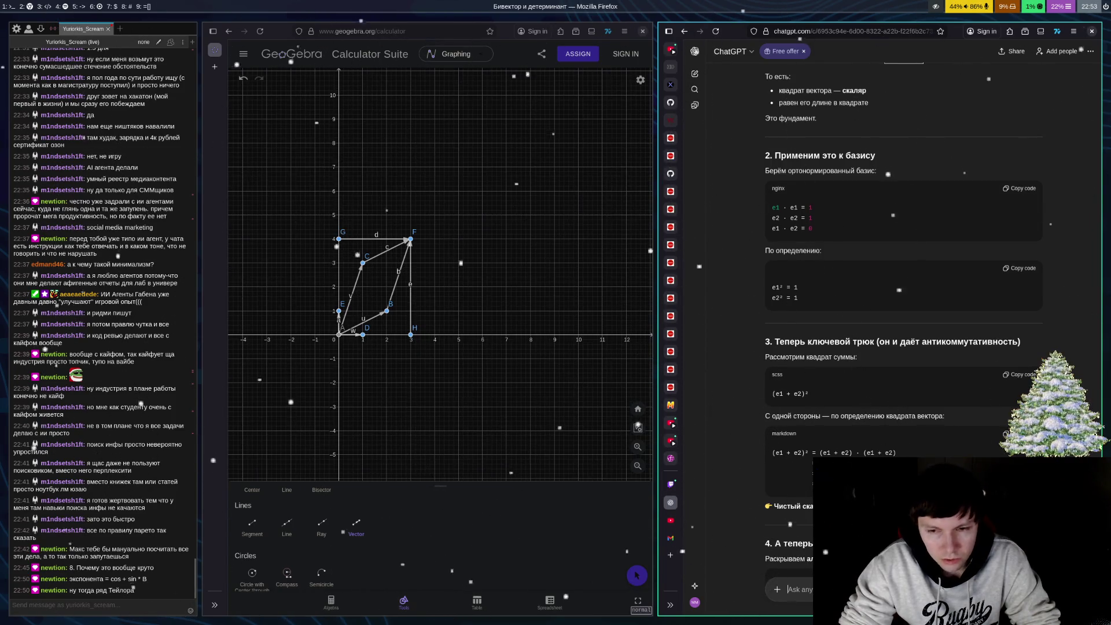
Scroll past section 4 to section 5's conclusion e1e2 + e2e1 = 0
{"action": "scroll", "coordinate": [903, 289], "scroll_direction": "down", "scroll_amount": 3}
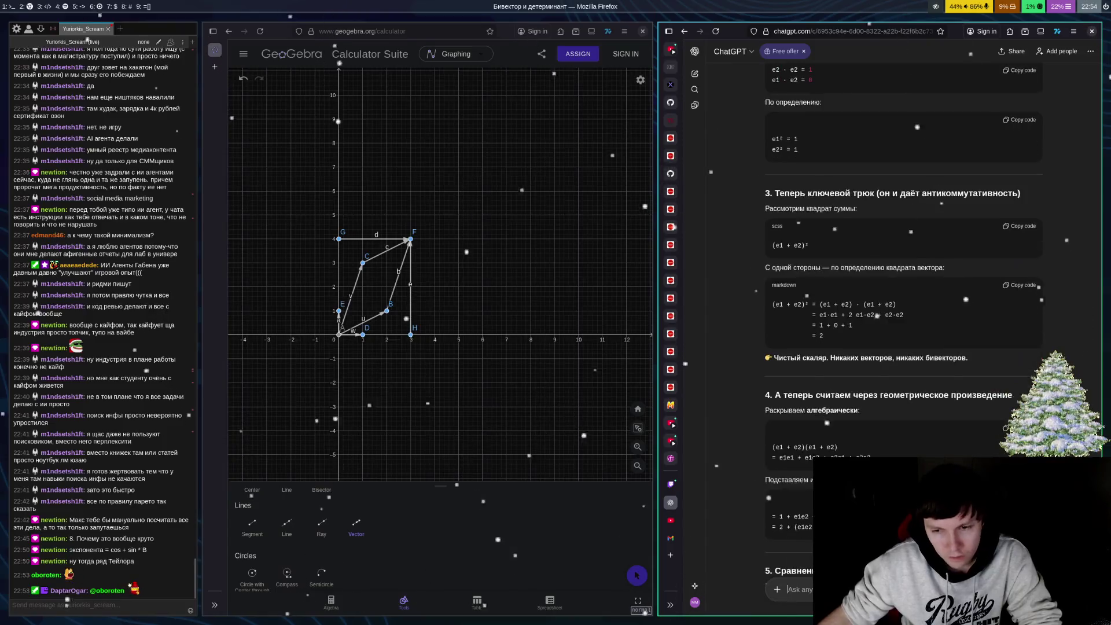
{"action": "scroll", "coordinate": [903, 289], "scroll_direction": "down", "scroll_amount": 2}
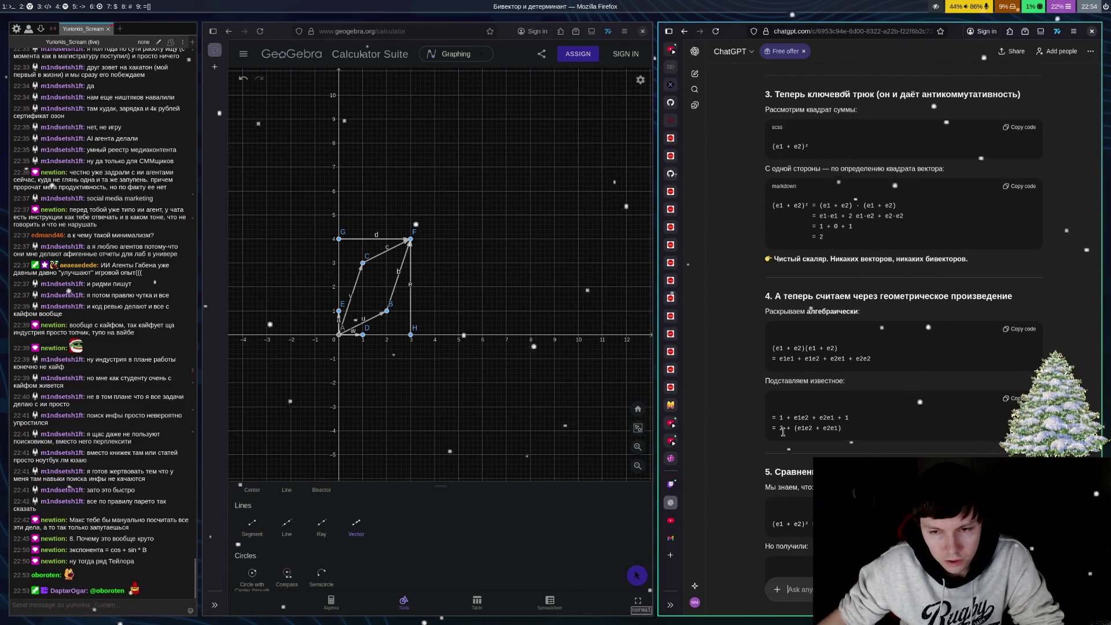
{"action": "scroll", "coordinate": [789, 435], "scroll_direction": "down", "scroll_amount": 5}
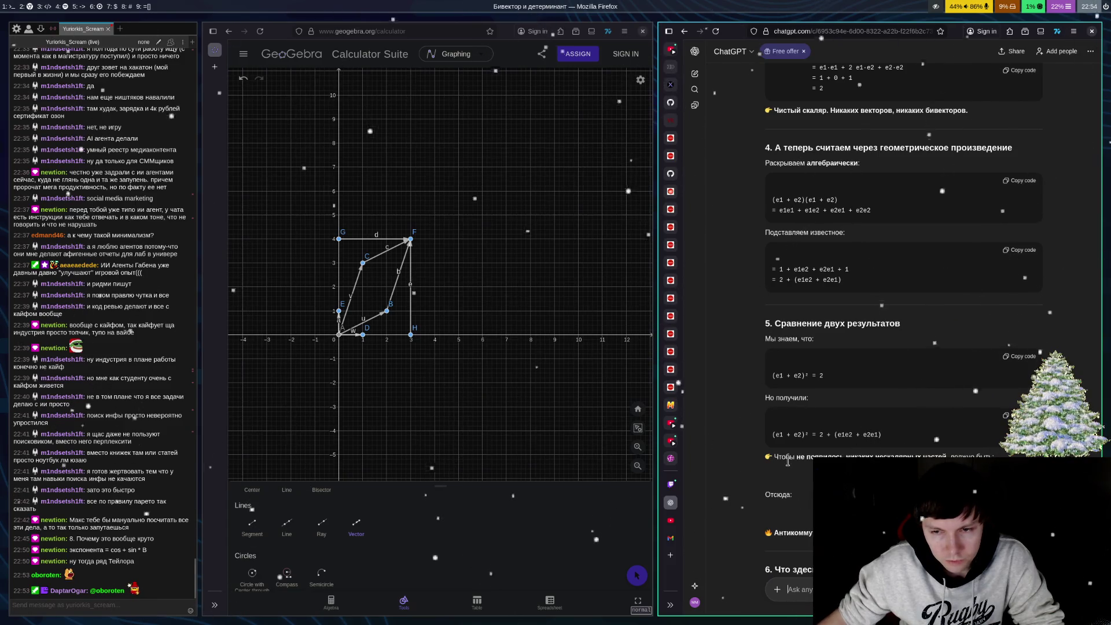
{"action": "scroll", "coordinate": [850, 450], "scroll_direction": "down", "scroll_amount": 2}
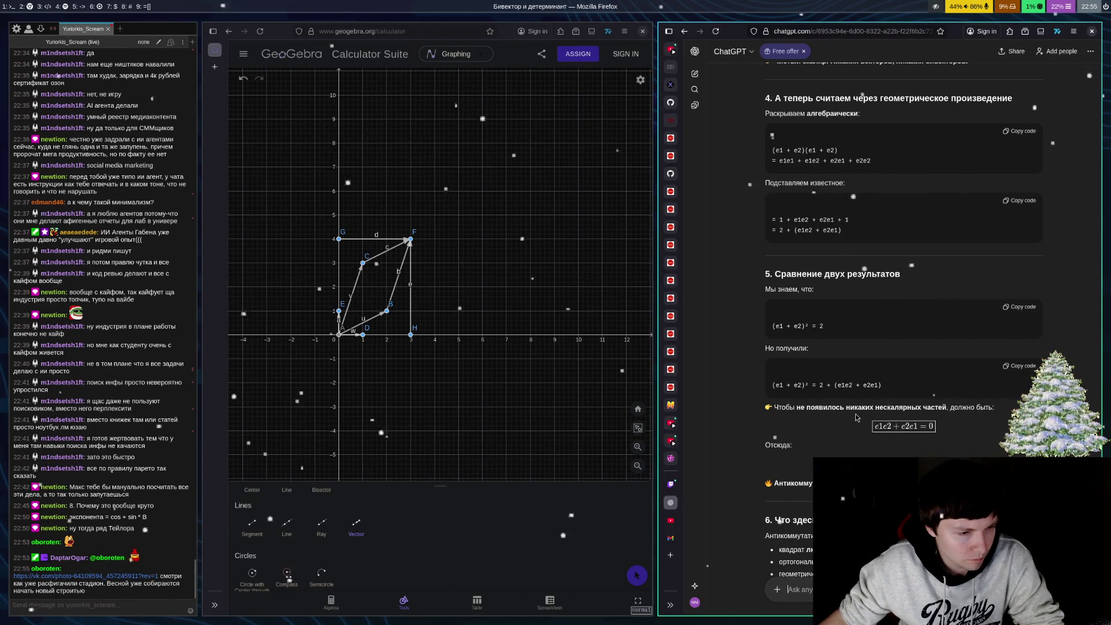
Open the vk.com photo link shared in Chatterino in Firefox
{"action": "left_click", "coordinate": [117, 577]}
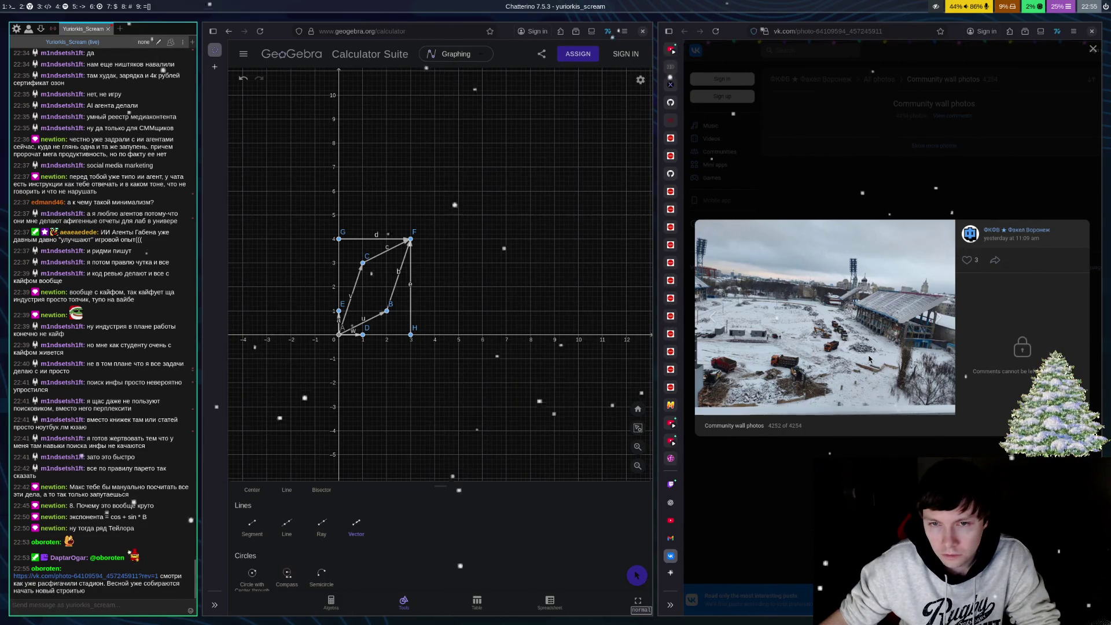
Close the Chatterino chat split with Ctrl+W
{"action": "key", "text": "ctrl+w"}
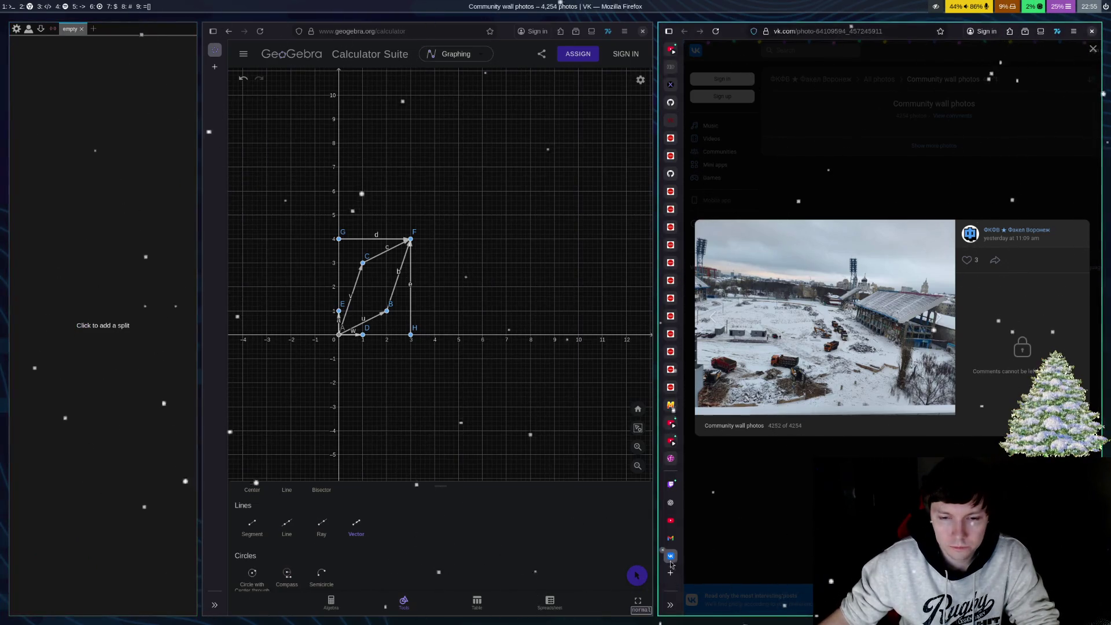
Rejoin the stream's own Twitch chat channel in a new Chatterino split, confirming the stream is live
{"action": "left_click", "coordinate": [671, 502]}
{"action": "key", "text": "ctrl+t"}
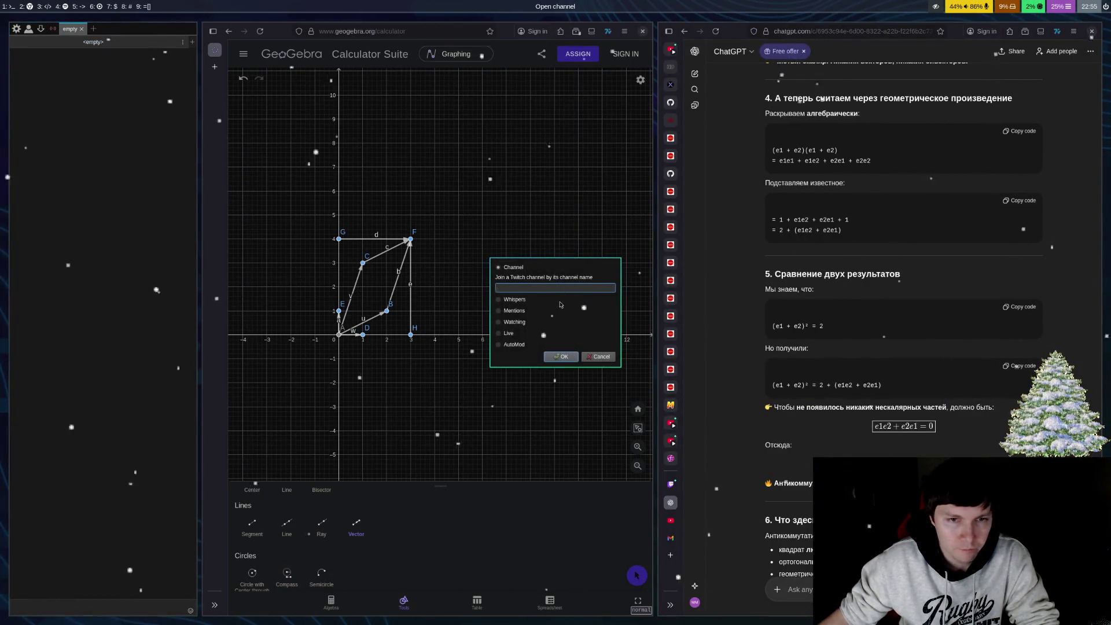
{"action": "type", "text": "rior"}
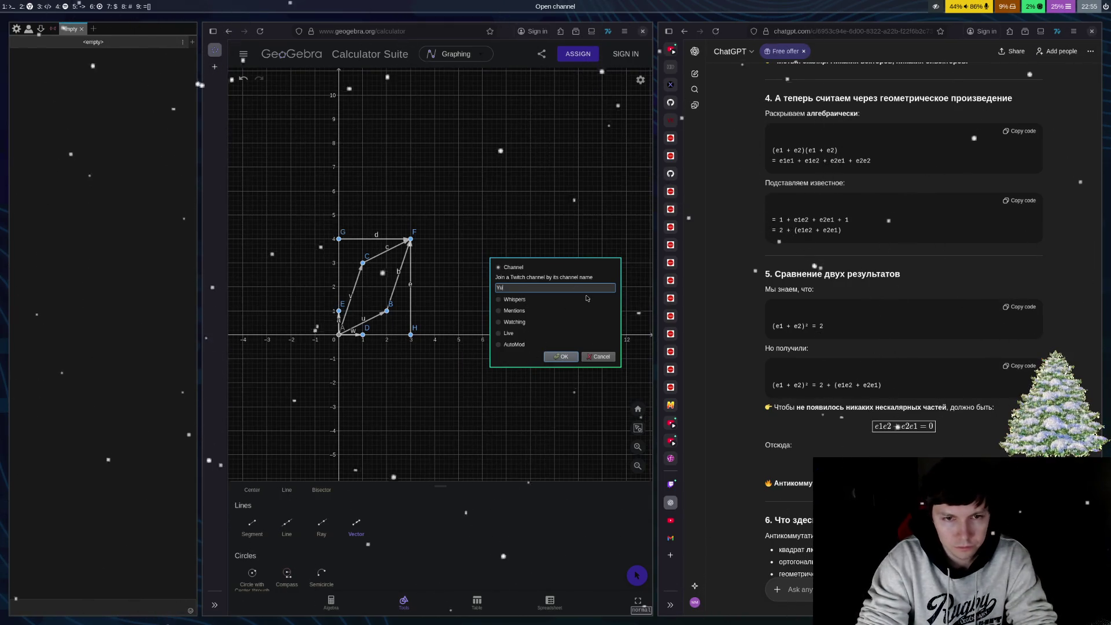
{"action": "type", "text": "k"}
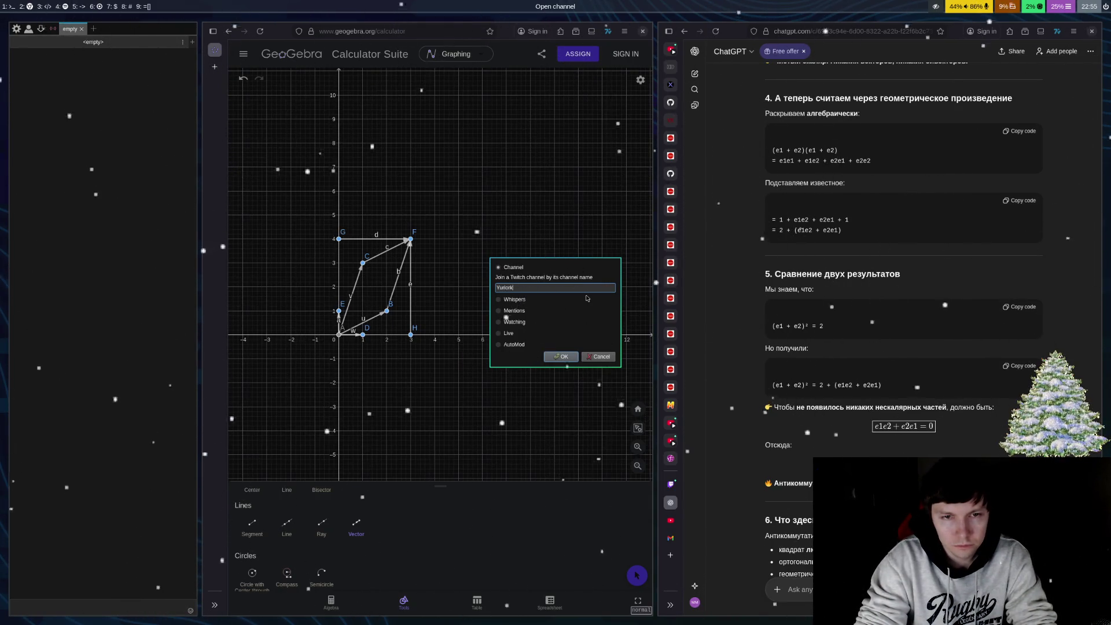
{"action": "type", "text": "is_Scream"}
{"action": "key", "text": "Return"}
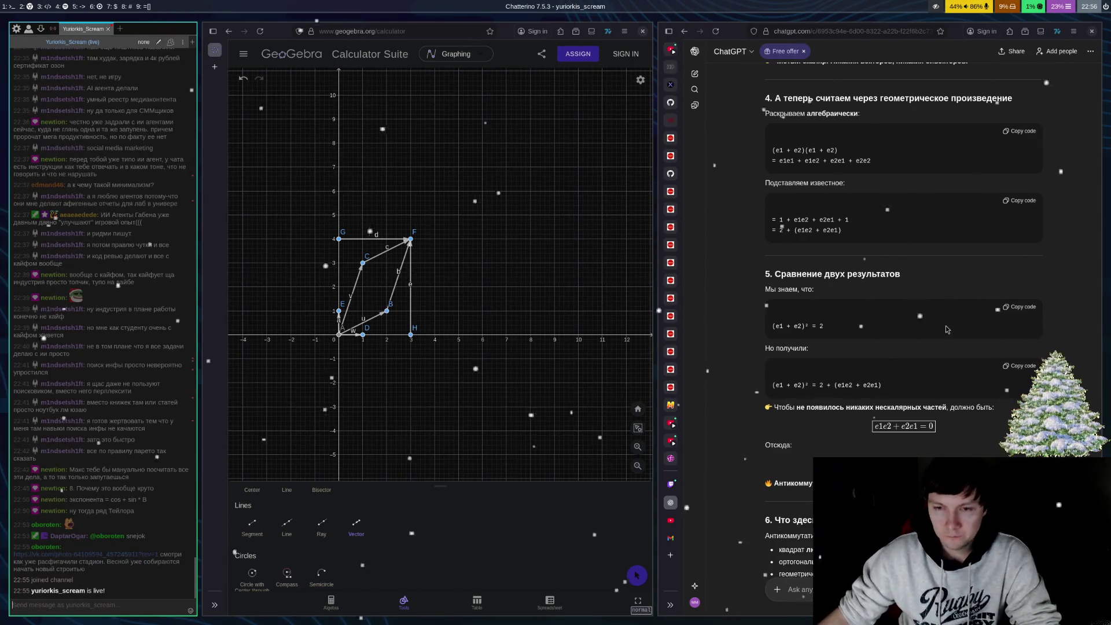
{"action": "scroll", "coordinate": [938, 295], "scroll_direction": "down", "scroll_amount": 3}
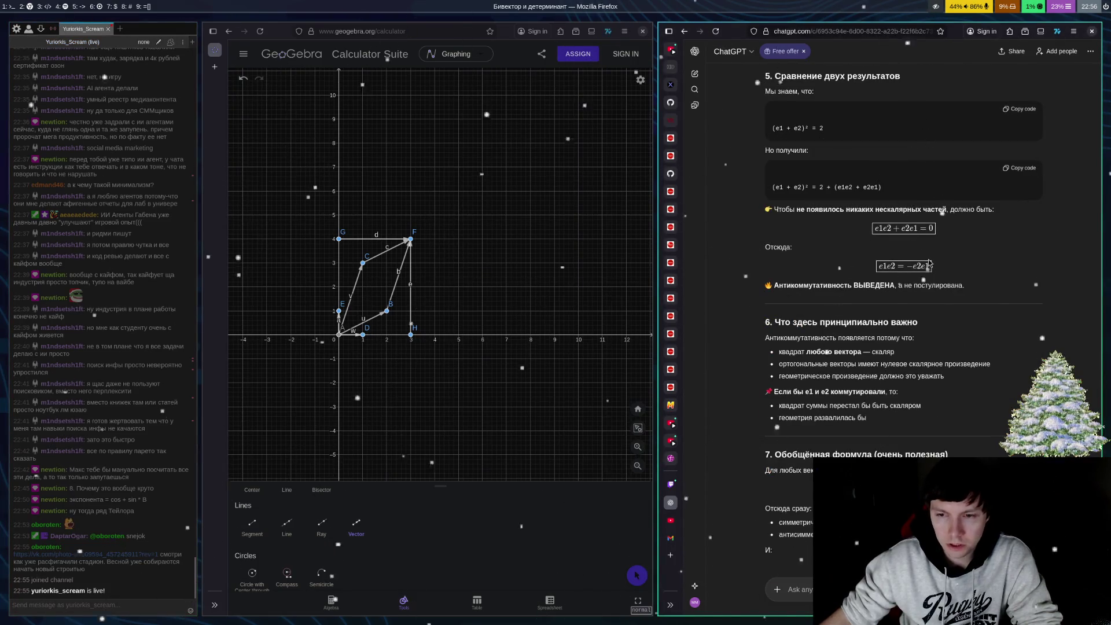
{"action": "scroll", "coordinate": [906, 254], "scroll_direction": "up", "scroll_amount": 2}
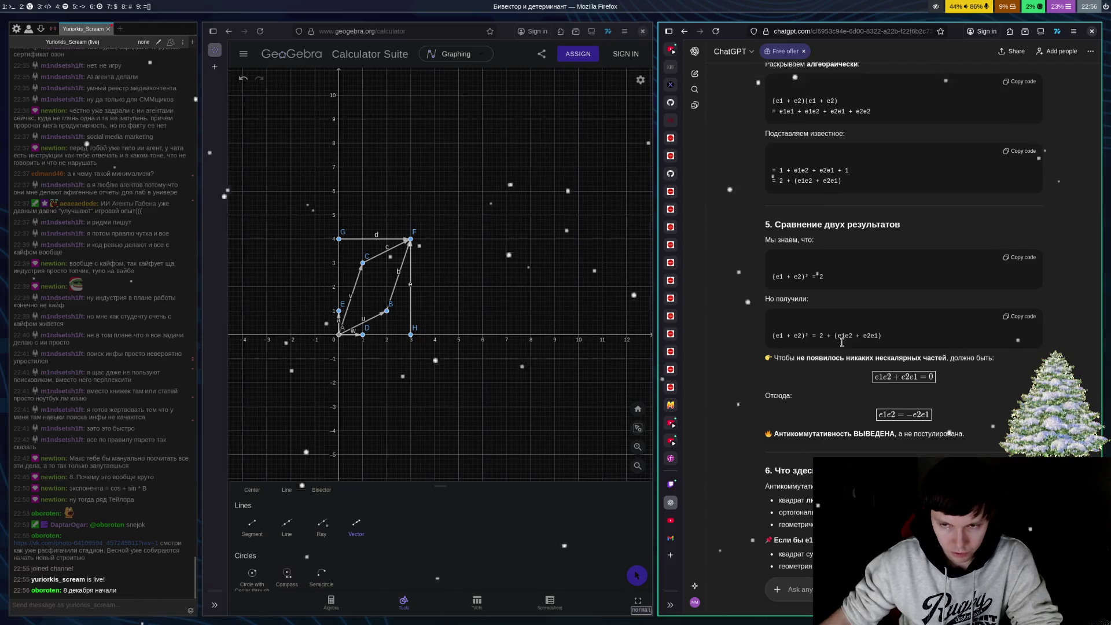
{"action": "left_click_drag", "start_coordinate": [837, 337], "coordinate": [887, 337]}
{"action": "left_click", "coordinate": [936, 361]}
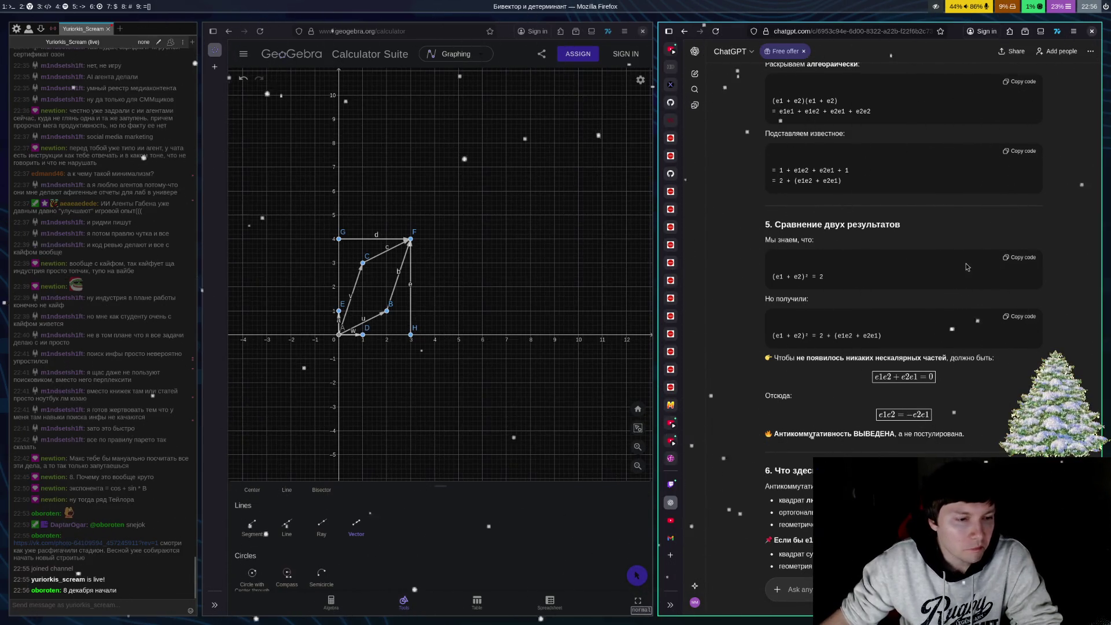
{"action": "scroll", "coordinate": [965, 279], "scroll_direction": "up", "scroll_amount": 3}
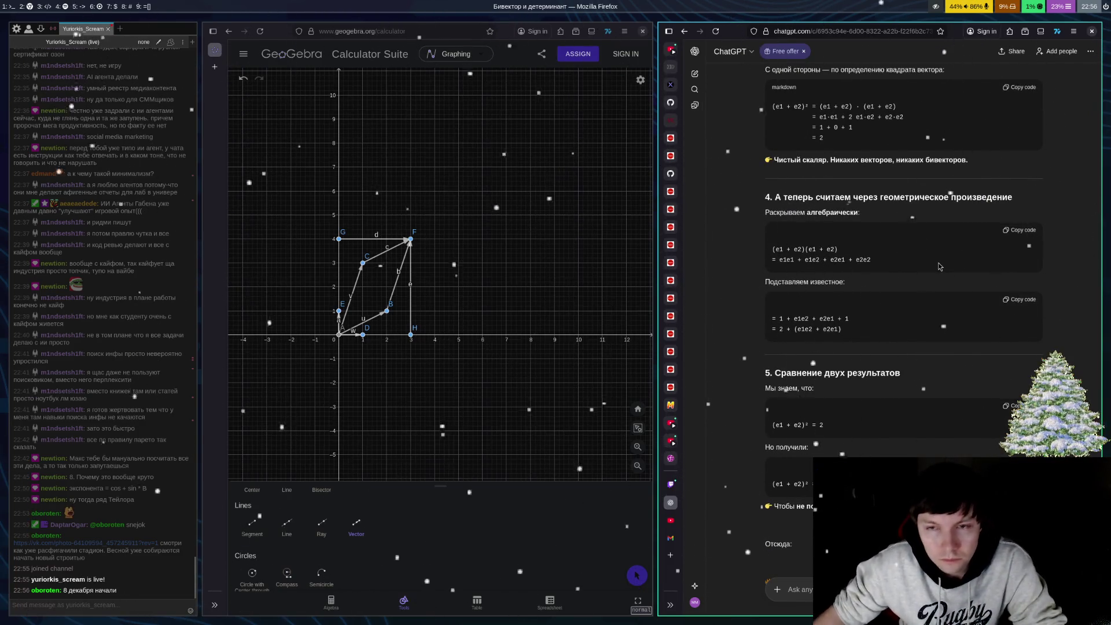
{"action": "scroll", "coordinate": [946, 283], "scroll_direction": "up", "scroll_amount": 2}
{"action": "scroll", "coordinate": [945, 283], "scroll_direction": "up", "scroll_amount": 1}
{"action": "scroll", "coordinate": [909, 350], "scroll_direction": "up", "scroll_amount": 4}
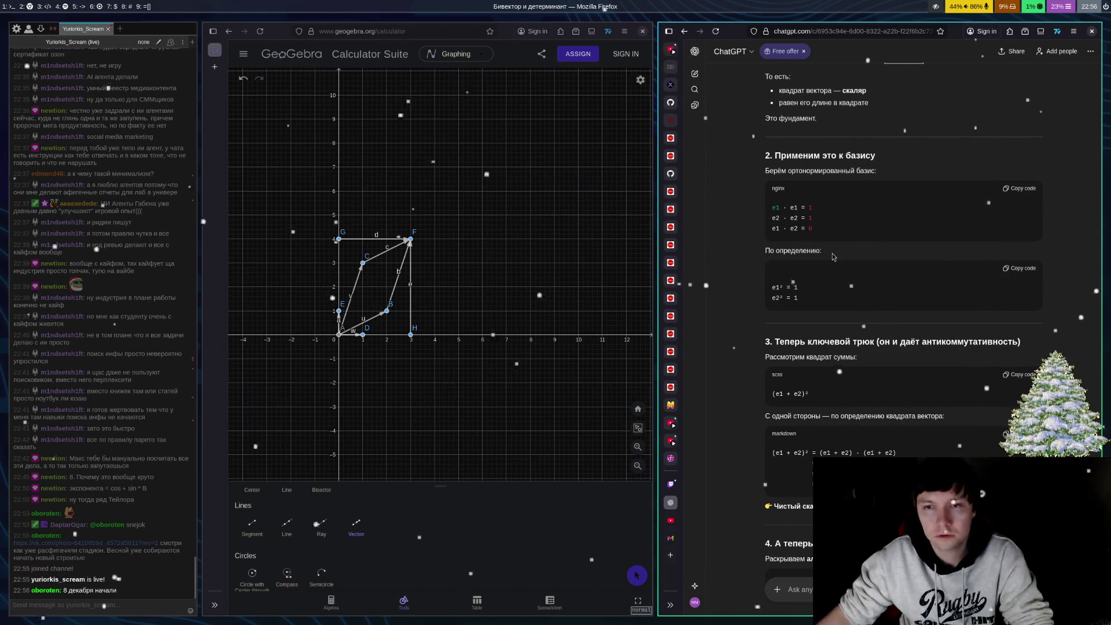
Select the basis dot-product code lines and draft the Russian follow-up 'А это чт…' with them pasted in
{"action": "left_click_drag", "start_coordinate": [774, 207], "coordinate": [812, 230]}
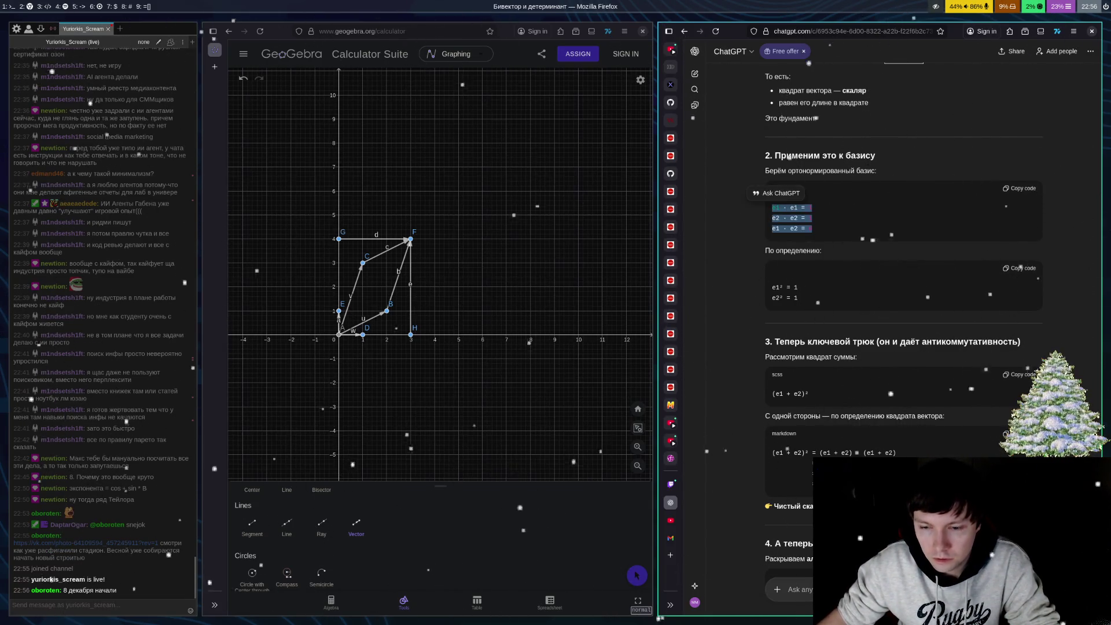
{"action": "left_click", "coordinate": [856, 590]}
{"action": "key", "text": "BackSpace"}
{"action": "key", "text": "BackSpace"}
{"action": "type", "text": "v"}
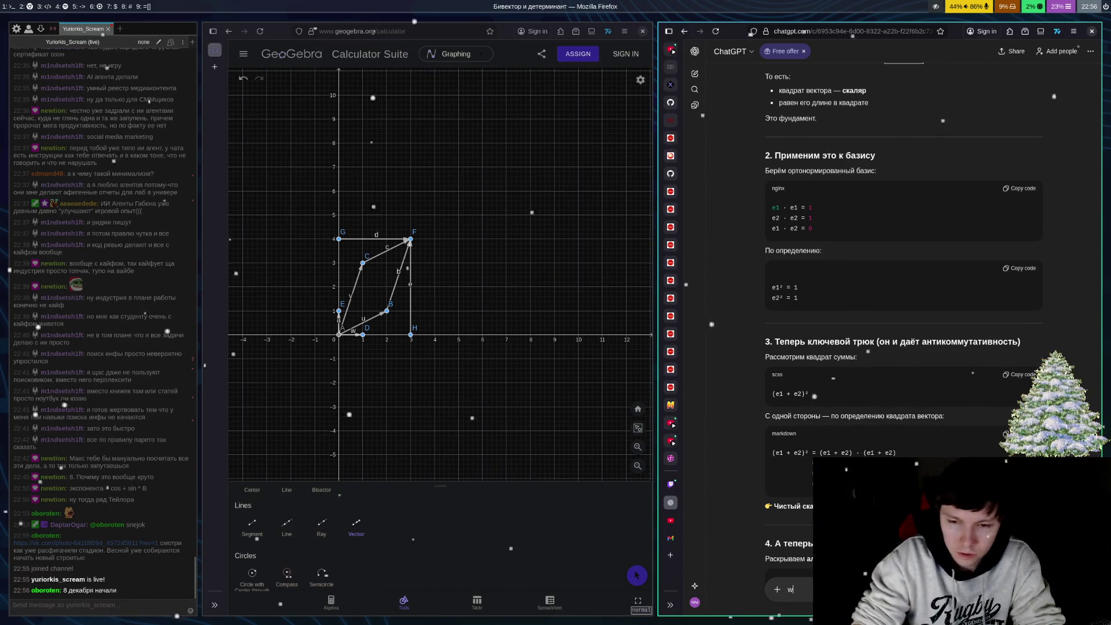
{"action": "type", "text": "А это чт"}
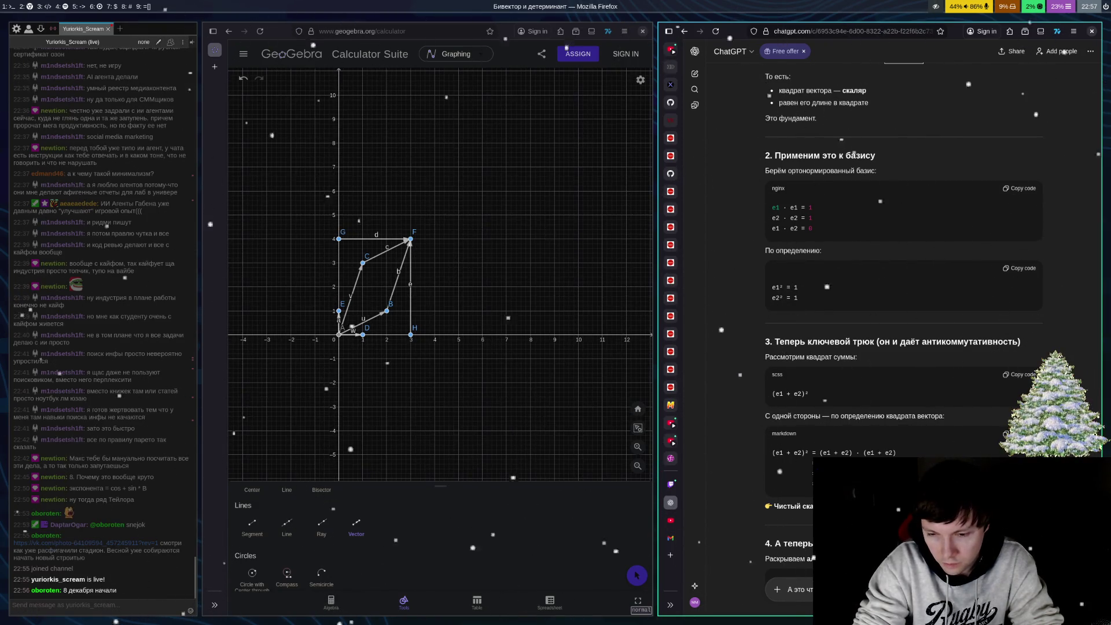
{"action": "key", "text": "ctrl+v"}
Send the Russian question and let ChatGPT explain the scalar product with basis e1 = (1, 0), e2 = (0, 1)
{"action": "key", "text": "Return"}
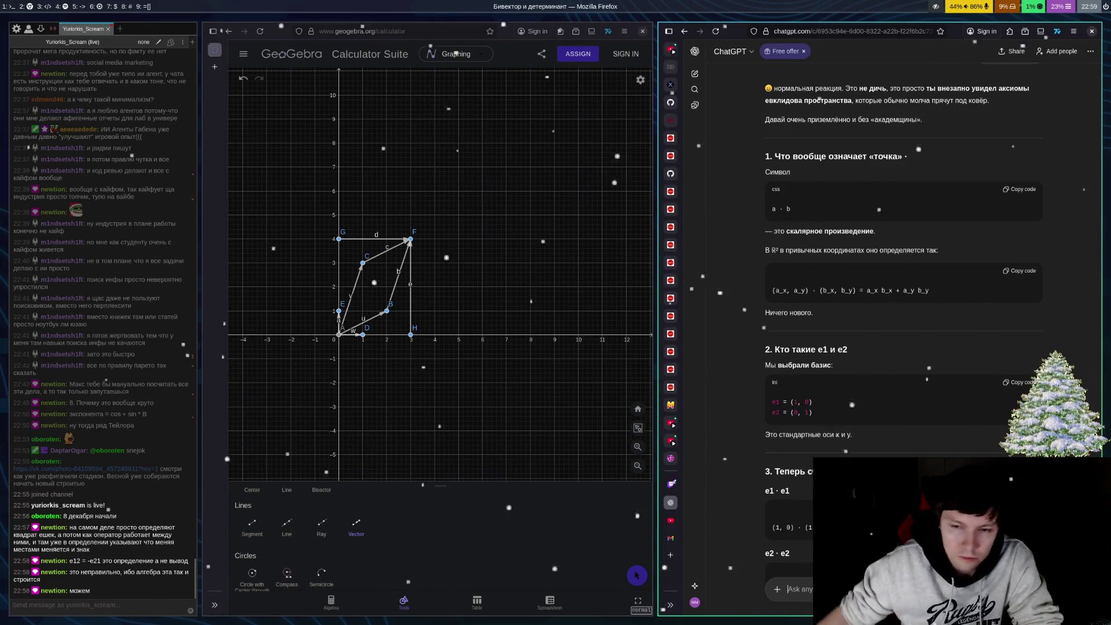
{"action": "scroll", "coordinate": [903, 289], "scroll_direction": "down", "scroll_amount": 3}
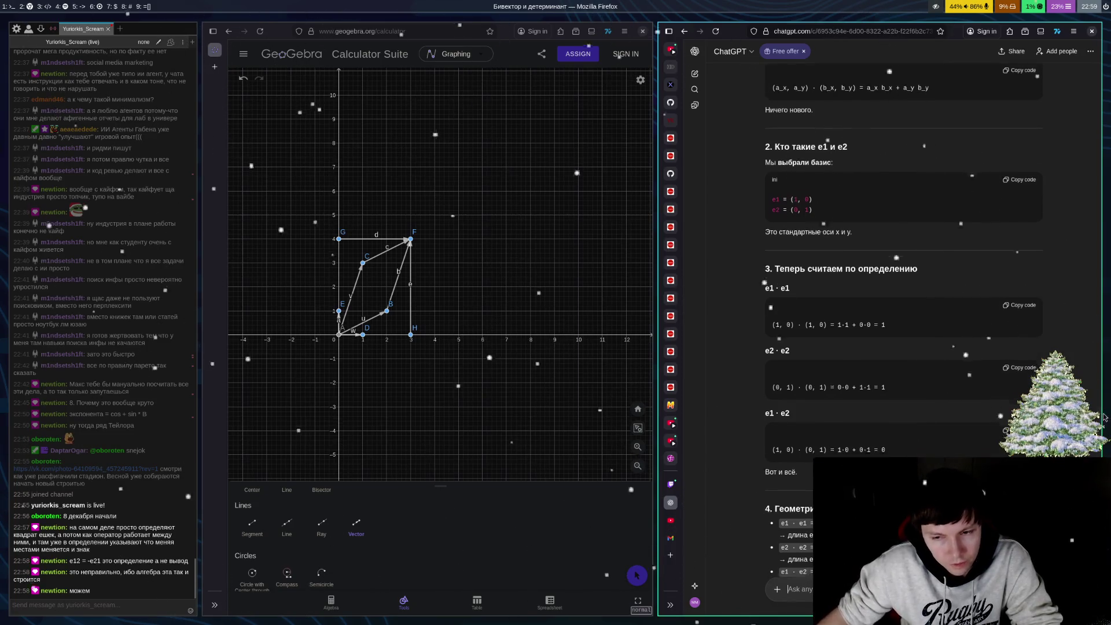
{"action": "scroll", "coordinate": [1104, 418], "scroll_direction": "down", "scroll_amount": 2}
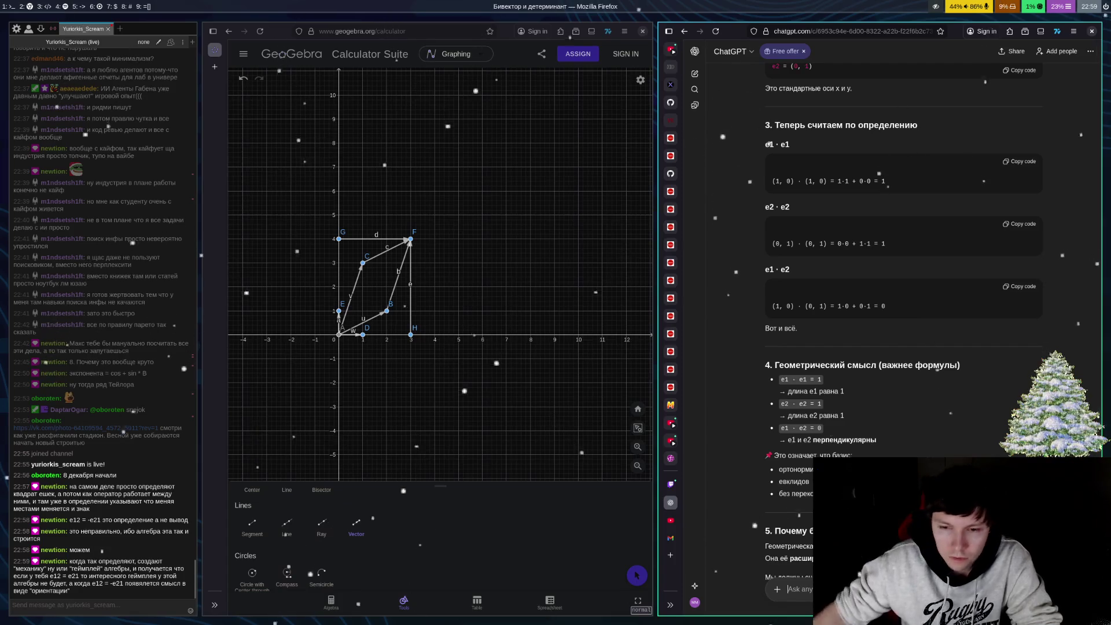
{"action": "scroll", "coordinate": [853, 335], "scroll_direction": "down", "scroll_amount": 3}
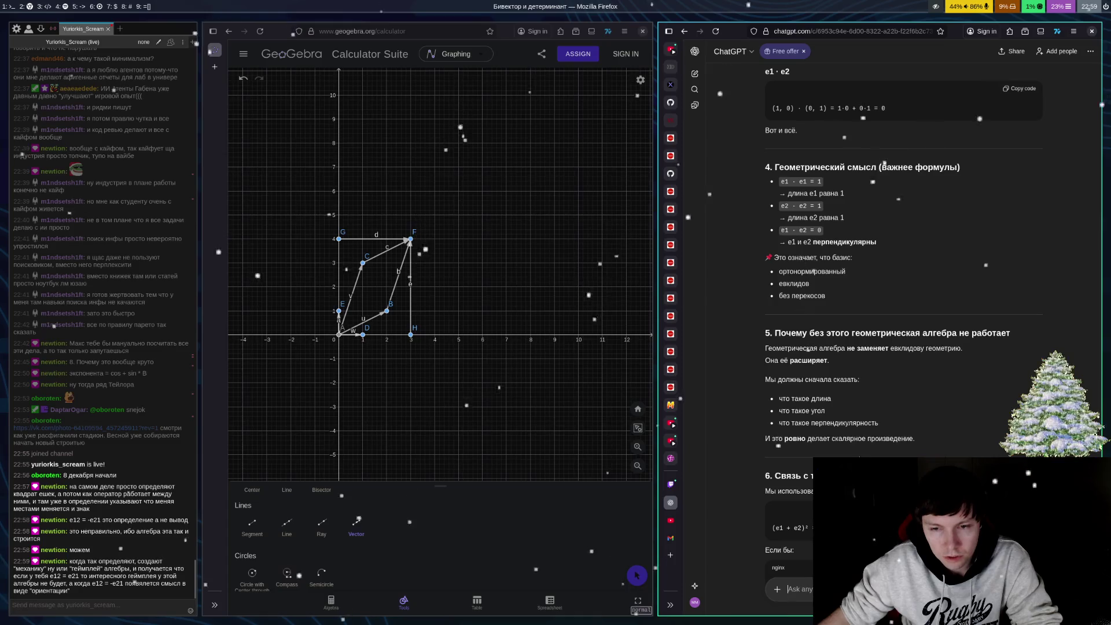
{"action": "scroll", "coordinate": [984, 360], "scroll_direction": "down", "scroll_amount": 2}
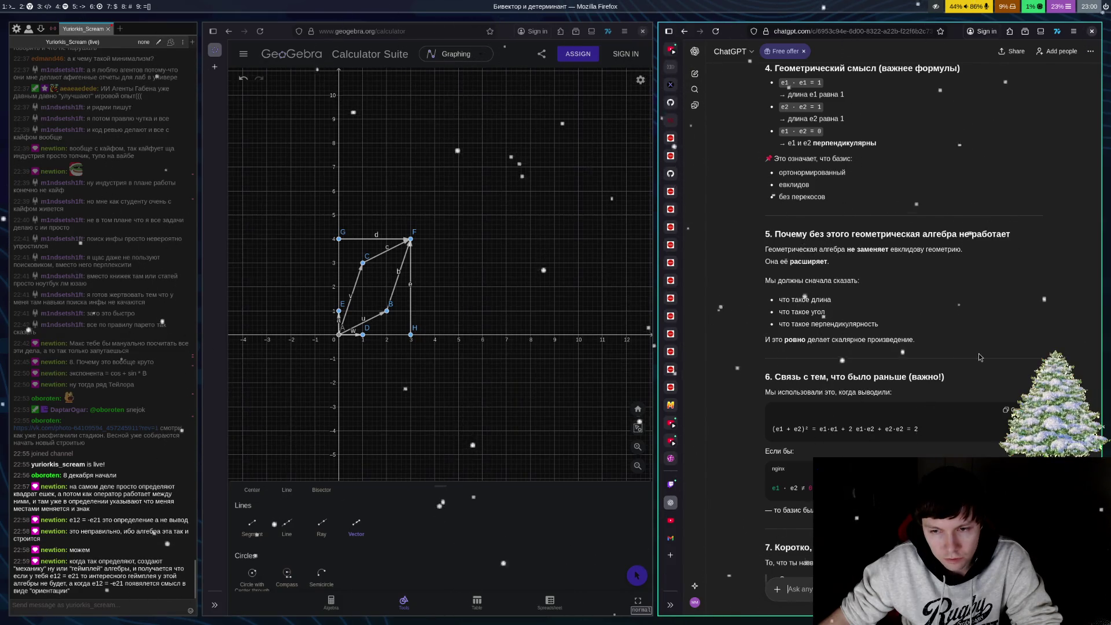
{"action": "scroll", "coordinate": [984, 356], "scroll_direction": "down", "scroll_amount": 3}
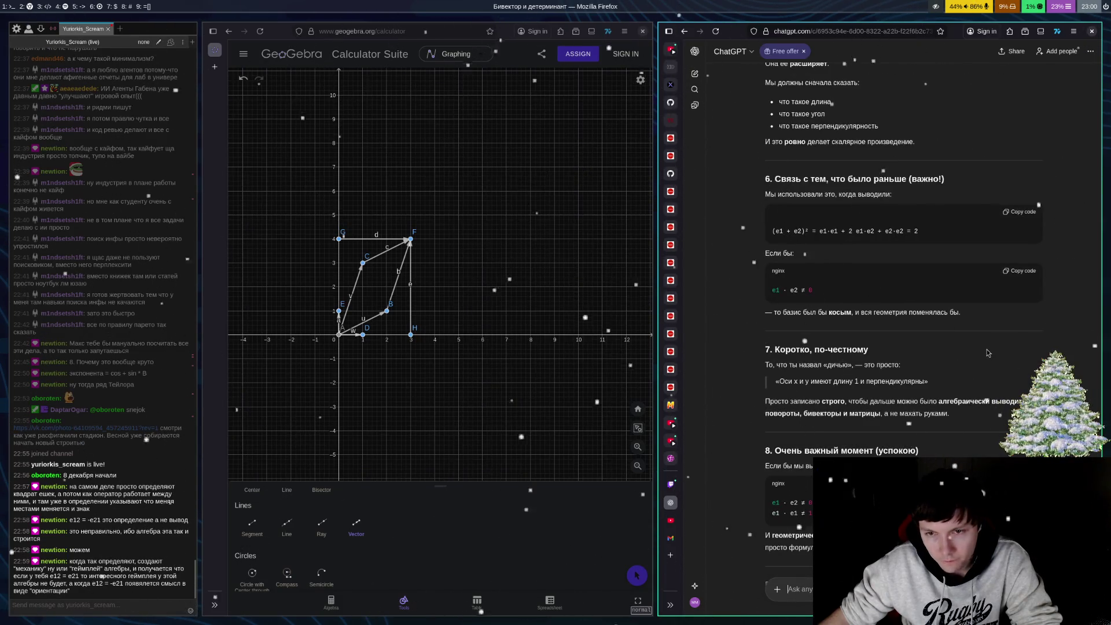
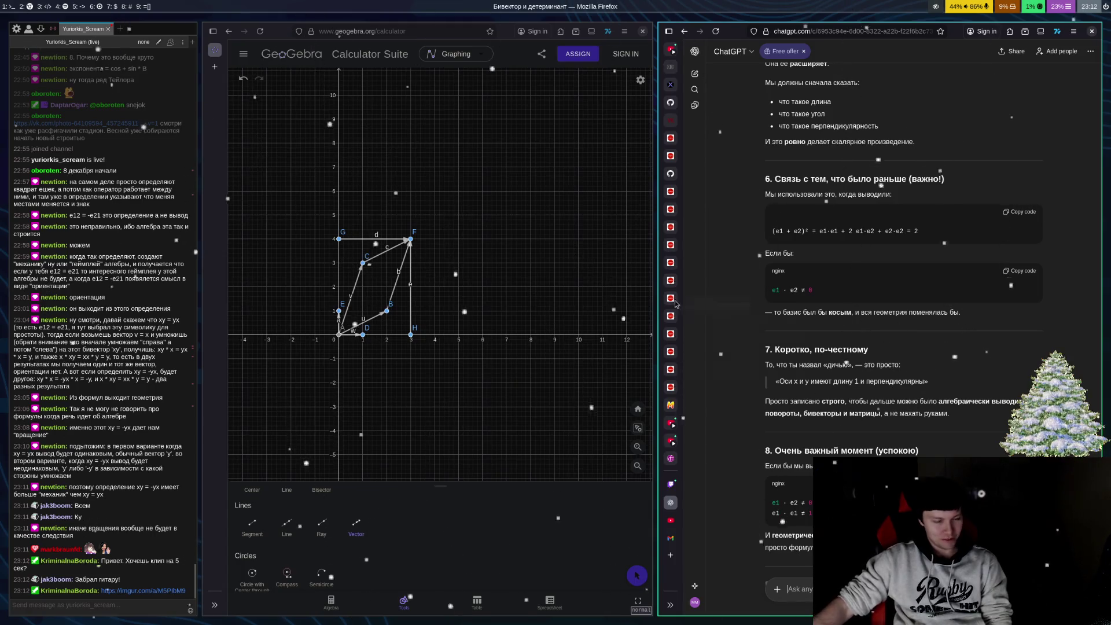
Open the imgur.com link from the Chatterino chat in the right Firefox window
{"action": "left_click", "coordinate": [164, 591]}
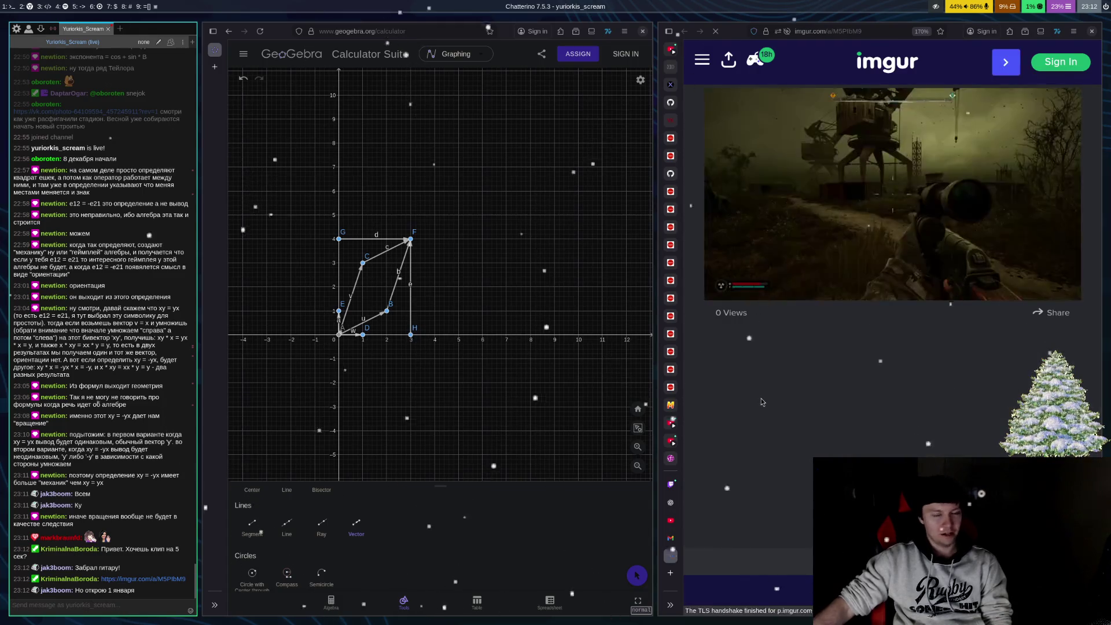
Pause the snowy gameplay clip, turn its sound on, and watch it full screen before exiting
{"action": "mouse_move", "coordinate": [764, 287]}
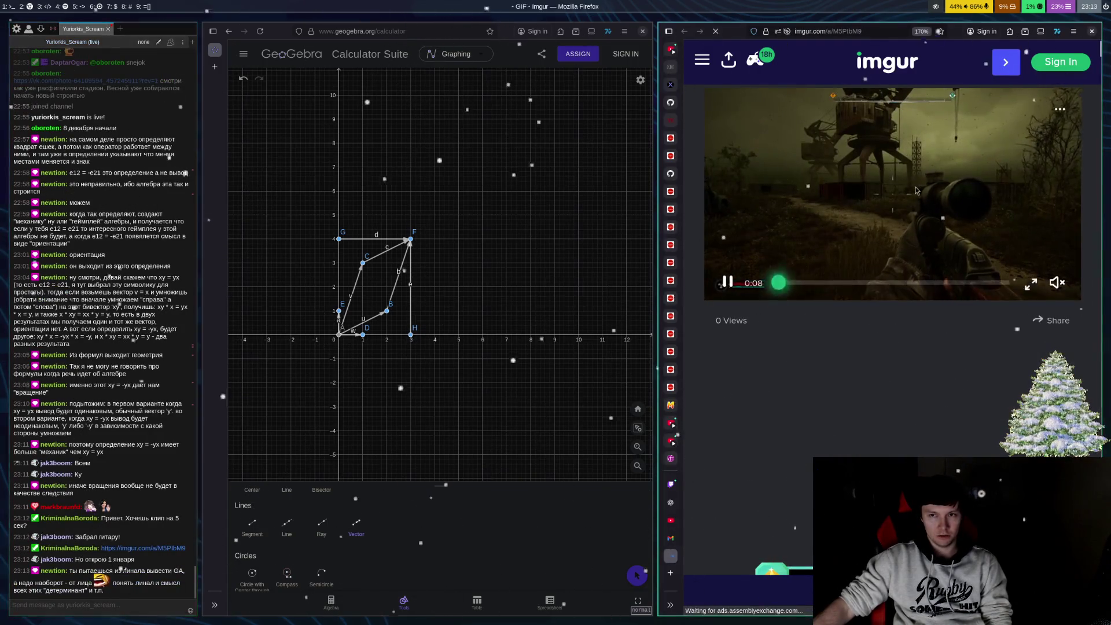
{"action": "left_click", "coordinate": [728, 282]}
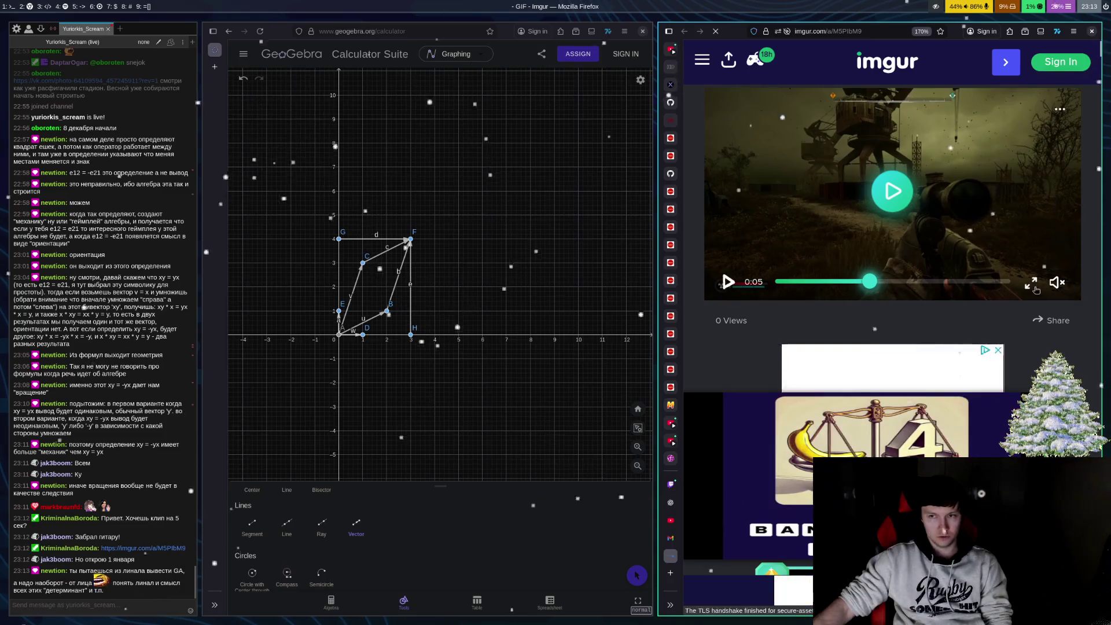
{"action": "left_click", "coordinate": [1055, 282]}
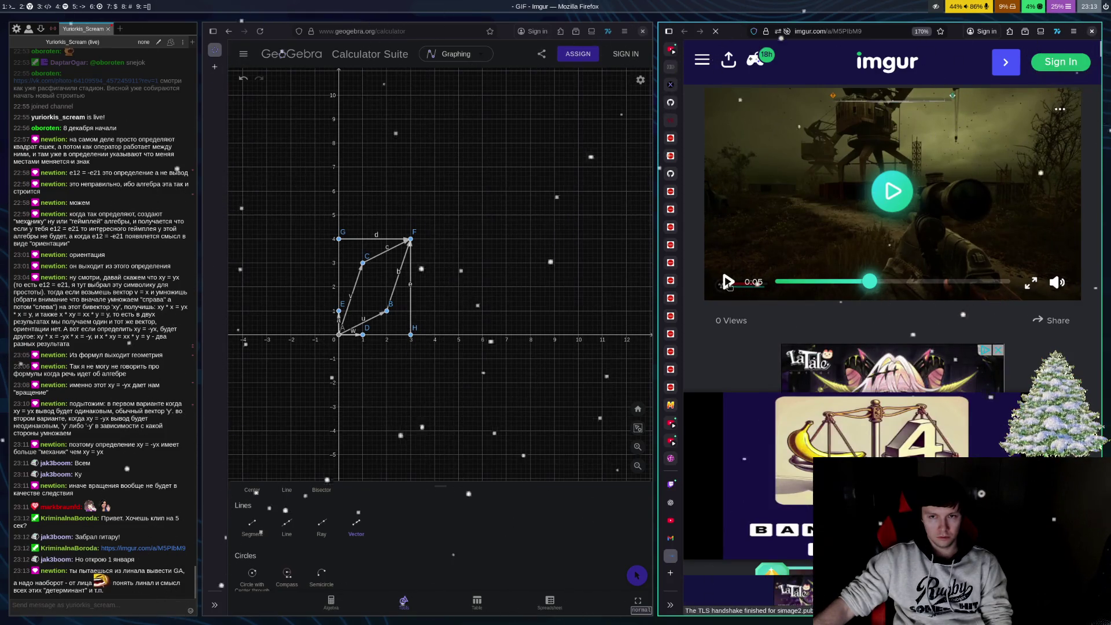
{"action": "double_click", "coordinate": [1034, 291]}
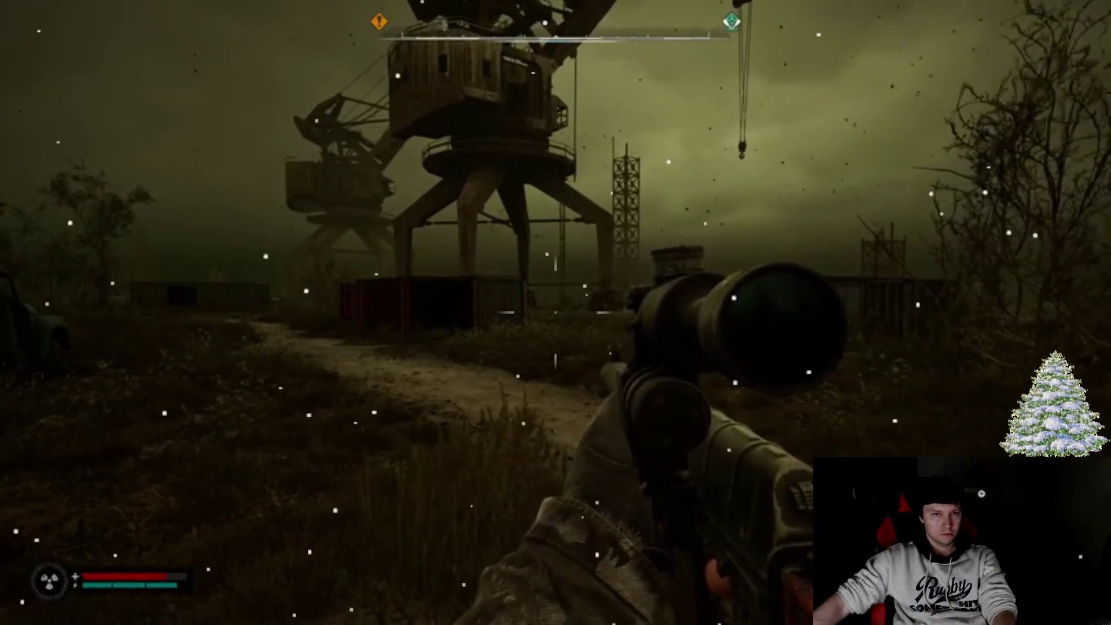
{"action": "key", "text": "Escape"}
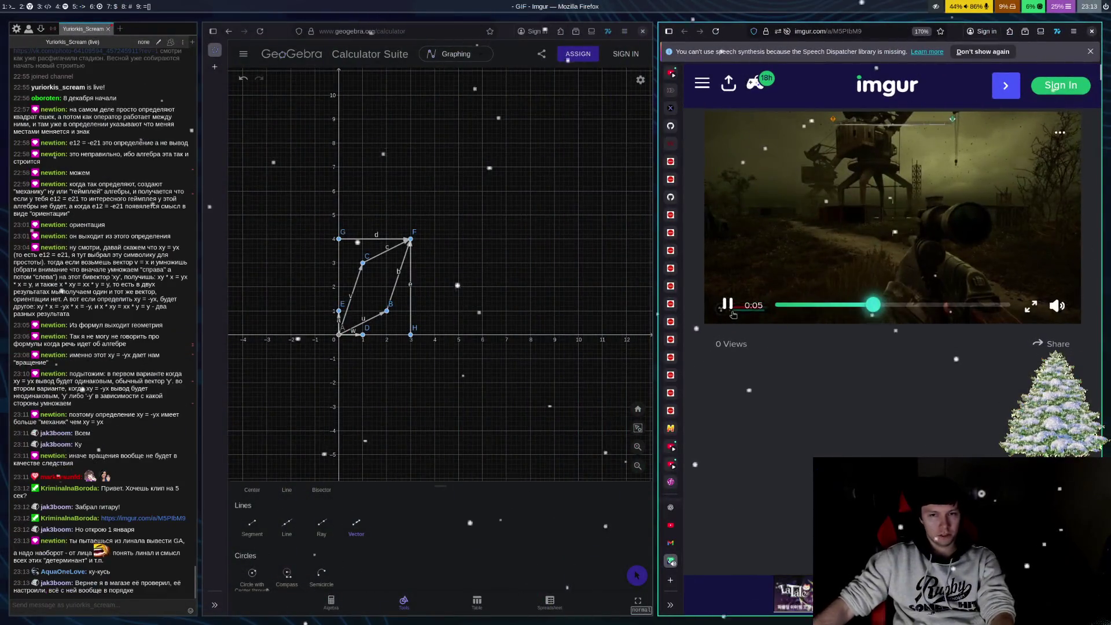
Stop the clip and close the Imgur tab to get back to ChatGPT
{"action": "left_click", "coordinate": [899, 247]}
{"action": "key", "text": "ctrl+w"}
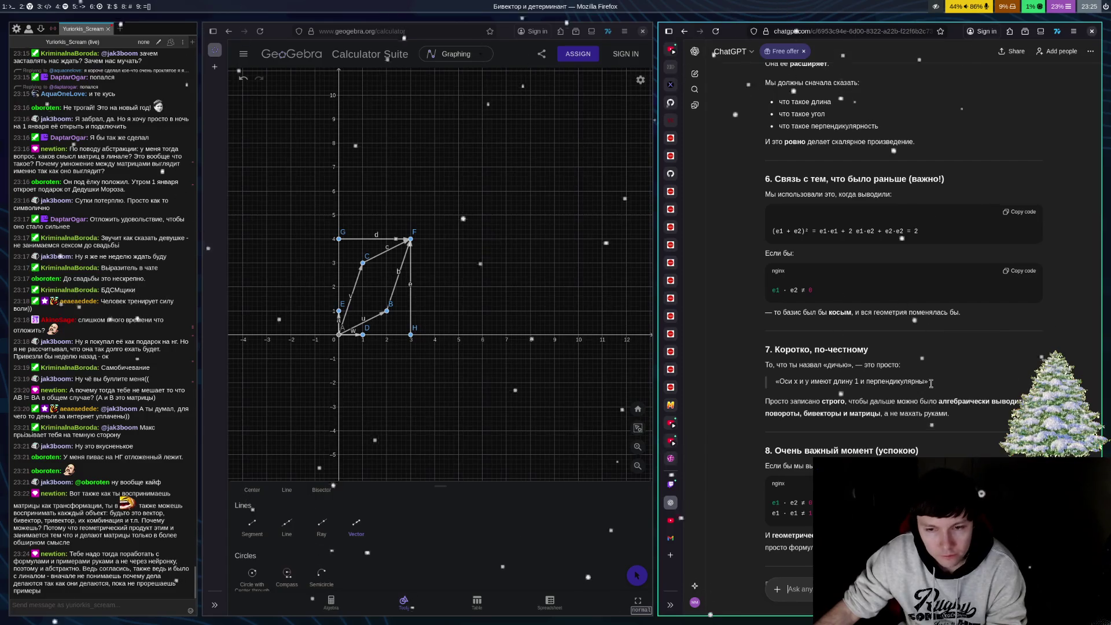
{"action": "scroll", "coordinate": [936, 396], "scroll_direction": "down", "scroll_amount": 3}
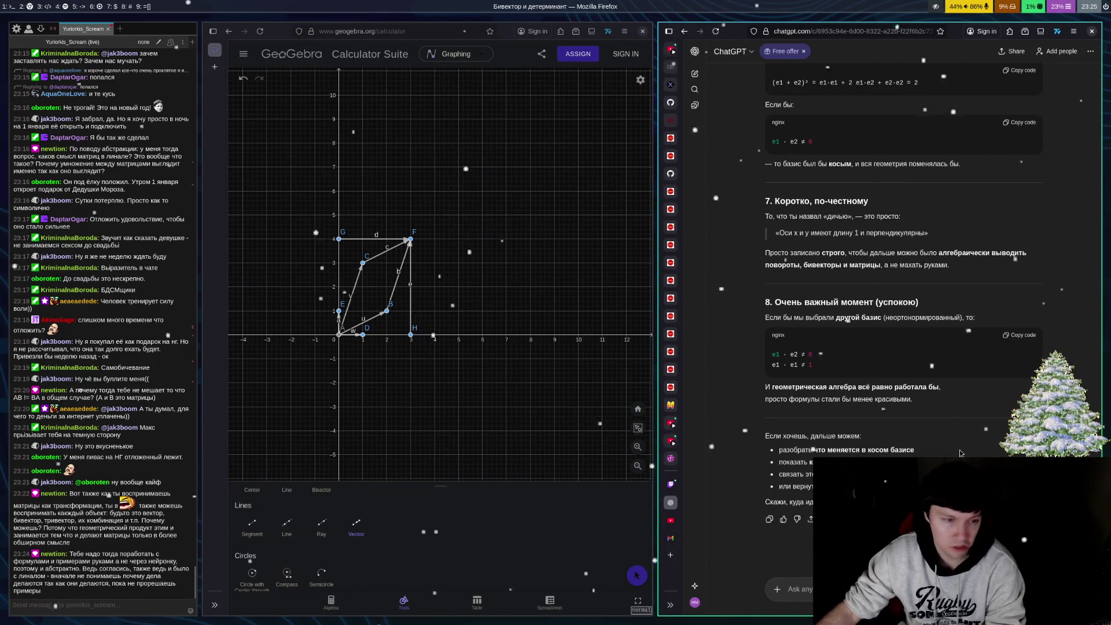
{"action": "scroll", "coordinate": [926, 427], "scroll_direction": "down", "scroll_amount": 1}
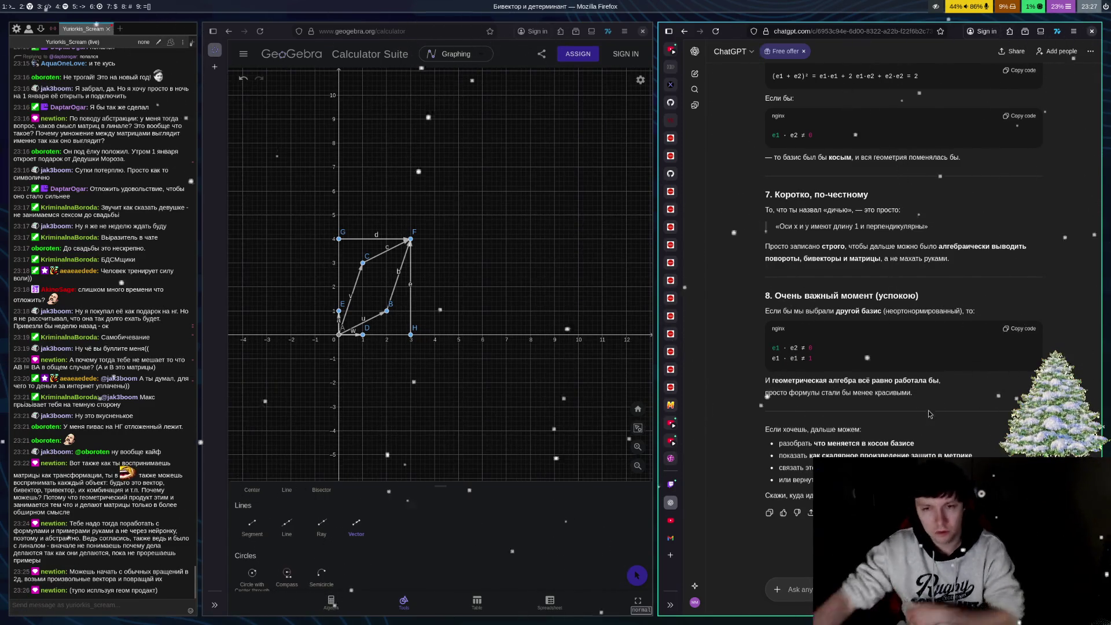
Ask ChatGPT a new question starting 'Как вра' about how to rotate vectors
{"action": "left_click", "coordinate": [787, 589]}
{"action": "type", "text": "Как "}
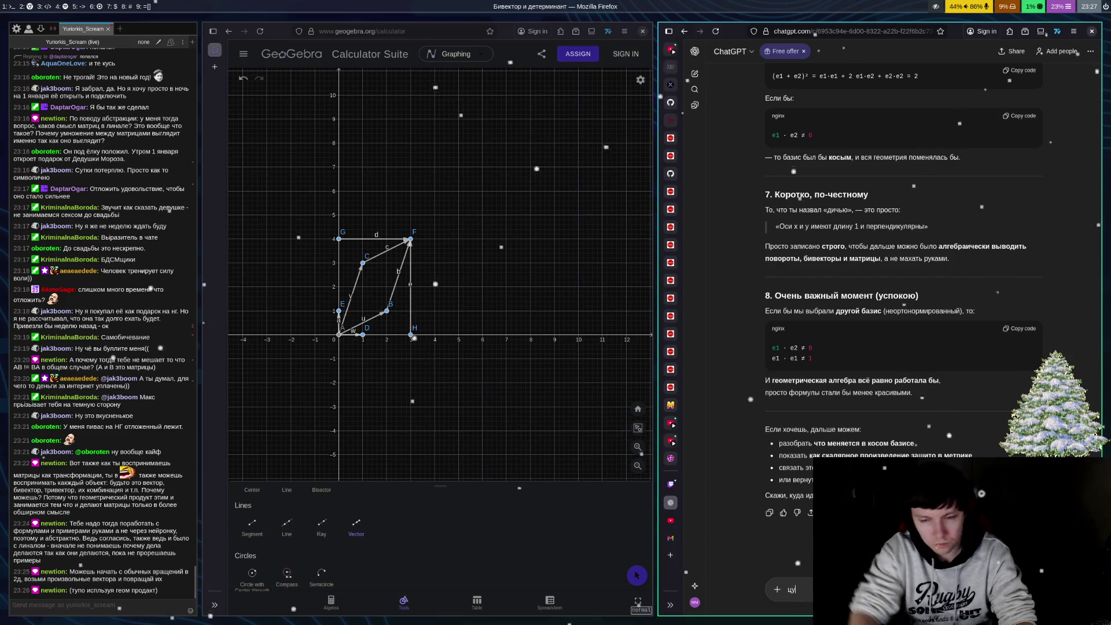
{"action": "type", "text": "вра"}
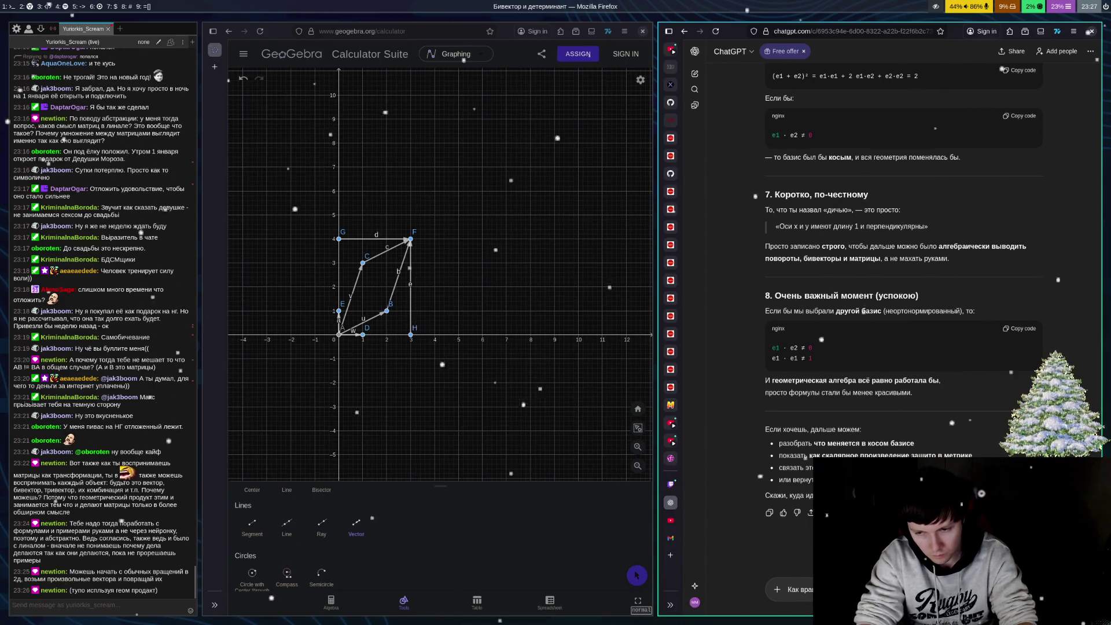
{"action": "key", "text": "Return"}
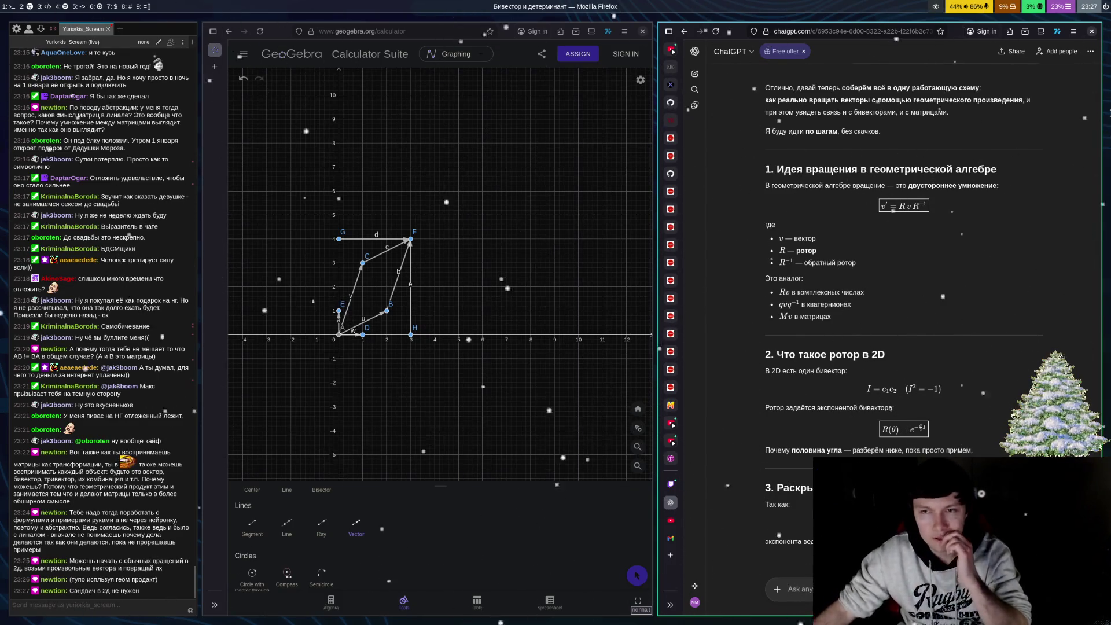
Follow the streaming rotor answer down to the 90° example rotating e₁ = (1,0)
{"action": "scroll", "coordinate": [1026, 351], "scroll_direction": "down", "scroll_amount": 5}
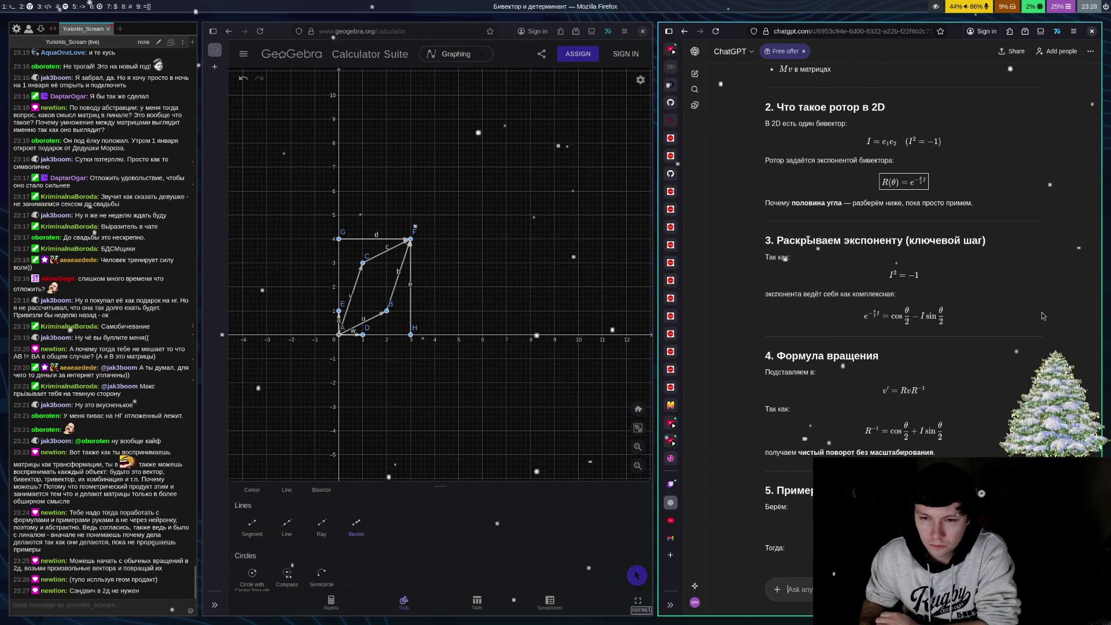
{"action": "scroll", "coordinate": [1019, 295], "scroll_direction": "down", "scroll_amount": 5}
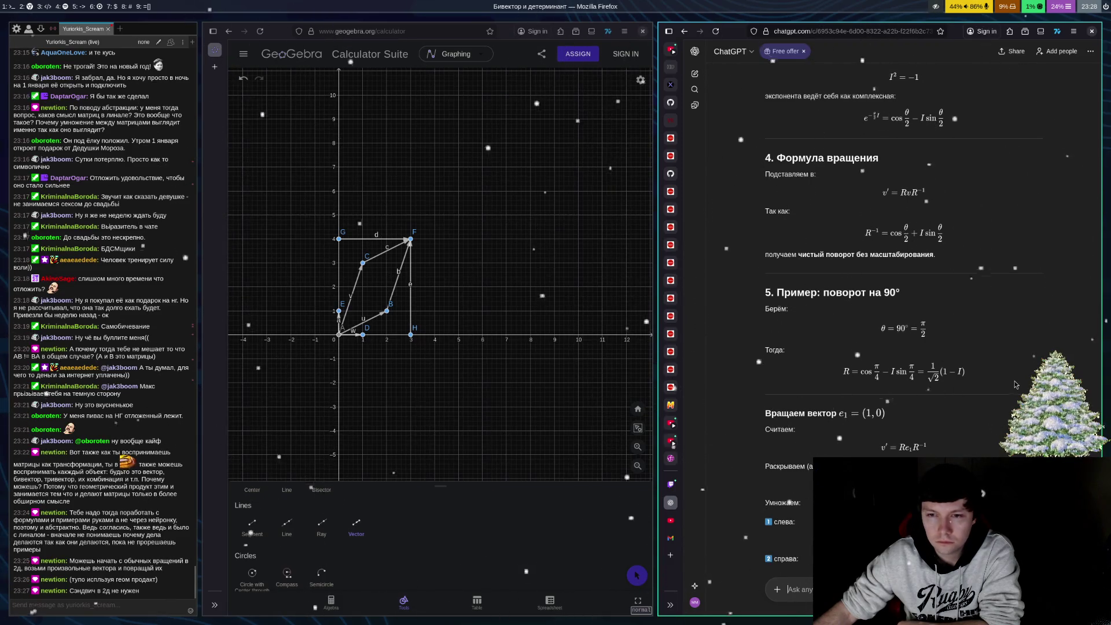
{"action": "scroll", "coordinate": [1015, 385], "scroll_direction": "down", "scroll_amount": 2}
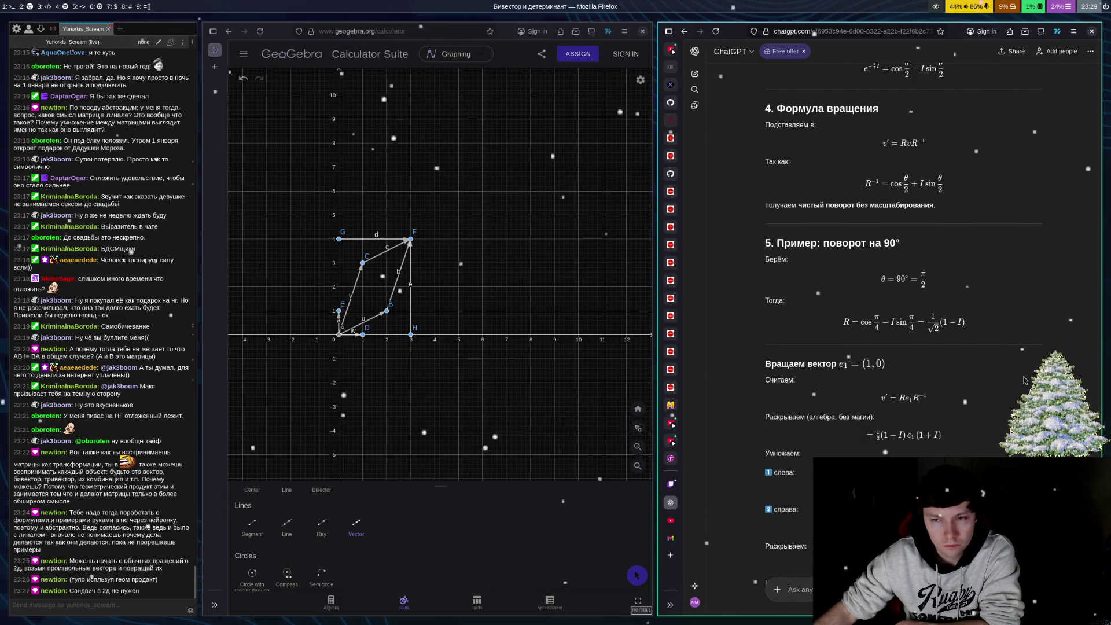
{"action": "scroll", "coordinate": [1015, 385], "scroll_direction": "down", "scroll_amount": 2}
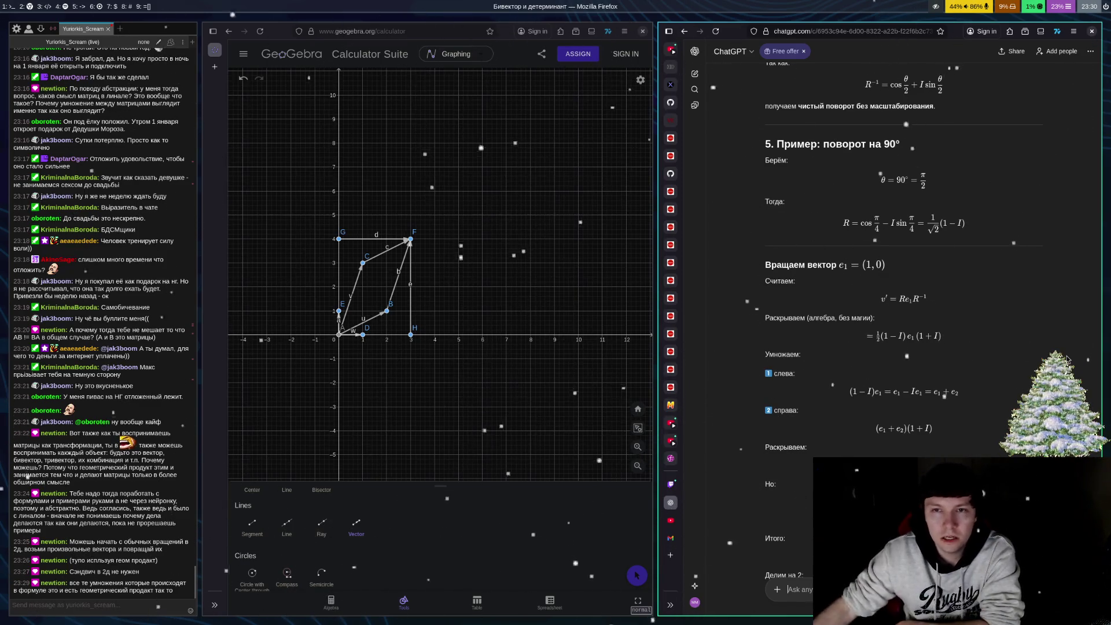
Read the finished 90° example through v′ = e₂ = (0,1), then scroll back up
{"action": "scroll", "coordinate": [924, 381], "scroll_direction": "up", "scroll_amount": 3}
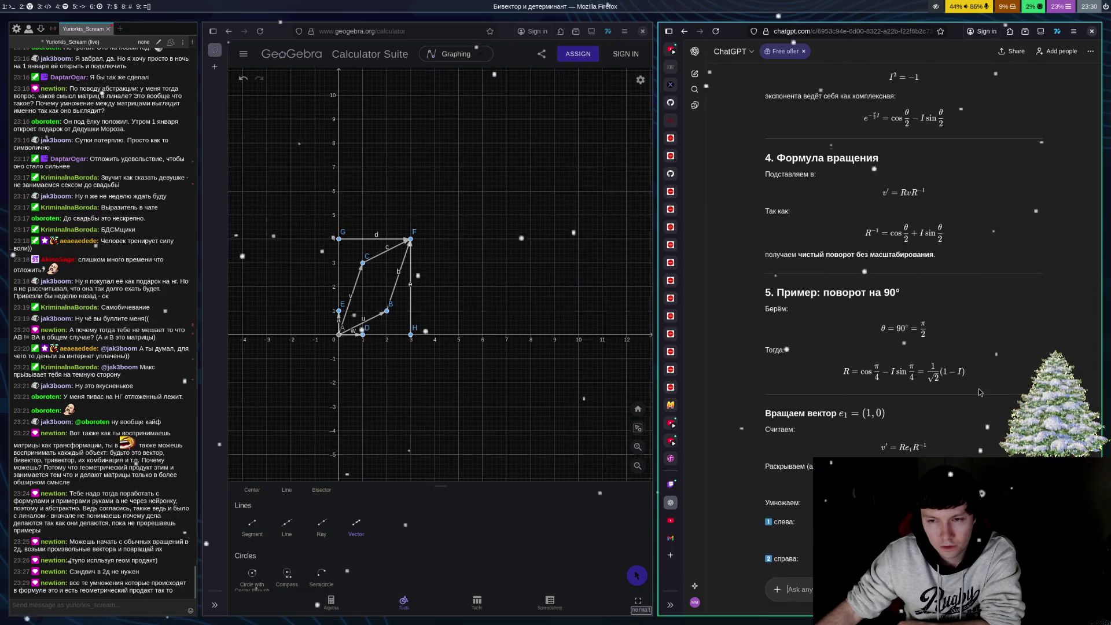
{"action": "scroll", "coordinate": [967, 393], "scroll_direction": "down", "scroll_amount": 2}
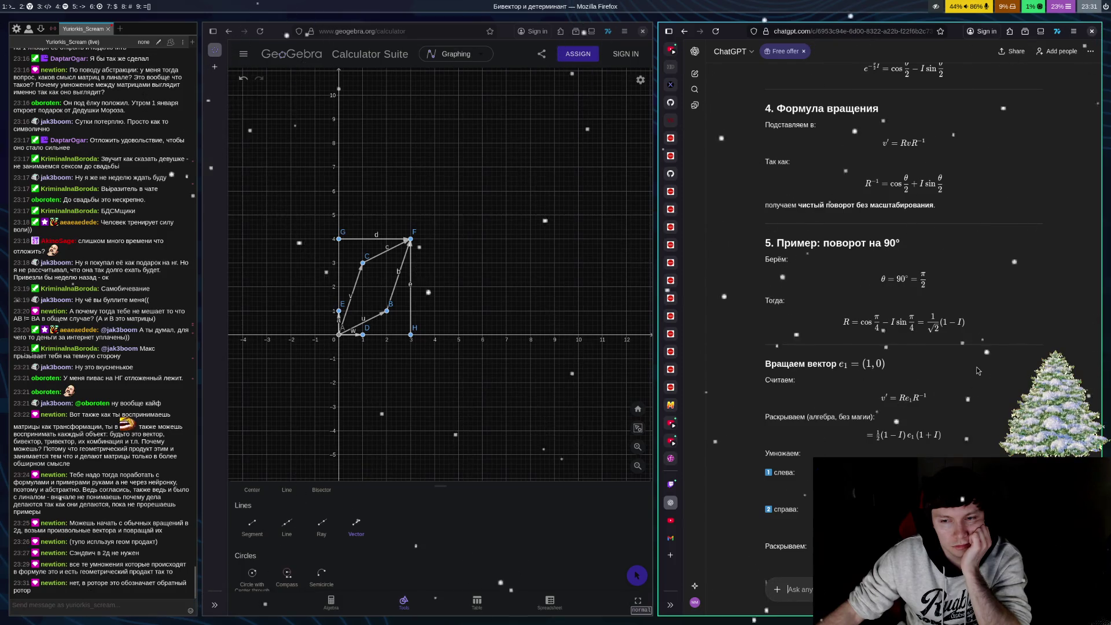
{"action": "scroll", "coordinate": [999, 363], "scroll_direction": "down", "scroll_amount": 2}
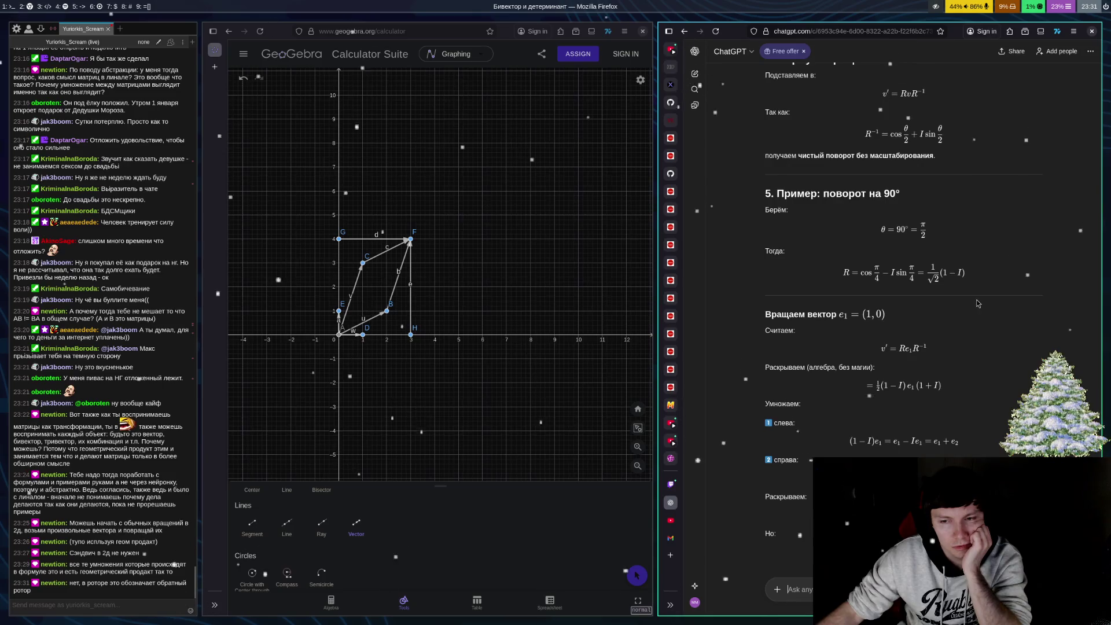
{"action": "scroll", "coordinate": [975, 306], "scroll_direction": "down", "scroll_amount": 3}
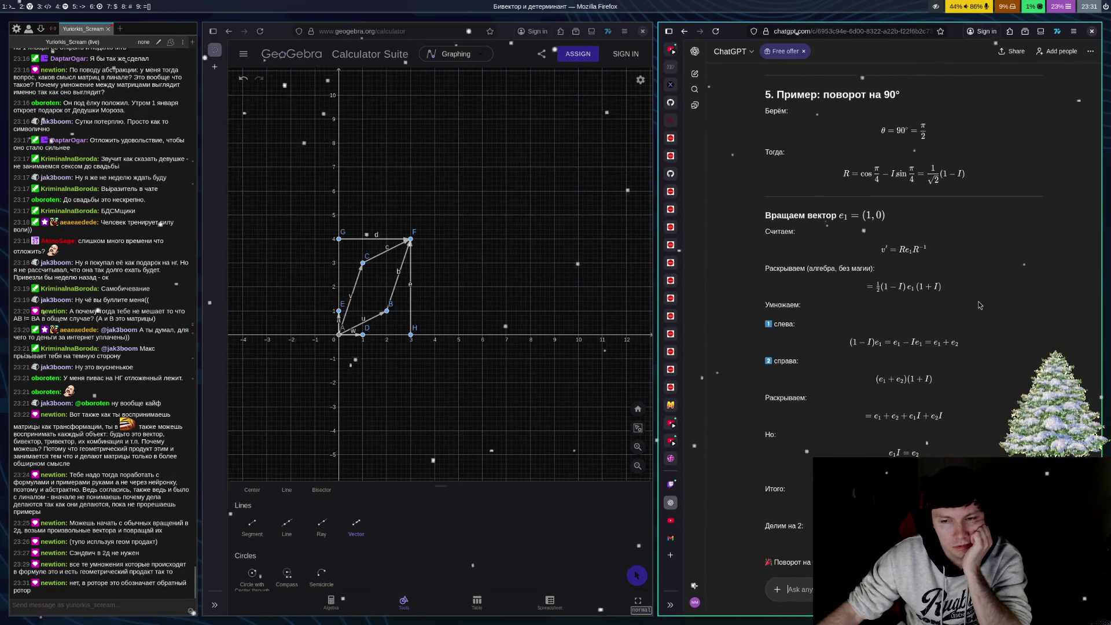
{"action": "scroll", "coordinate": [978, 306], "scroll_direction": "down", "scroll_amount": 5}
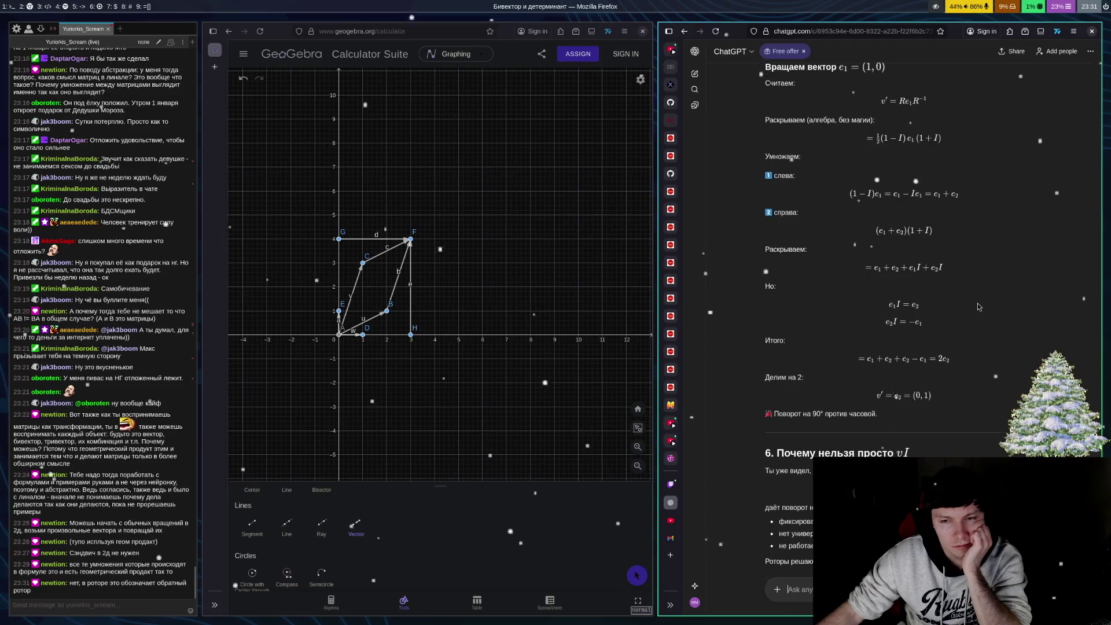
{"action": "scroll", "coordinate": [978, 307], "scroll_direction": "down", "scroll_amount": 3}
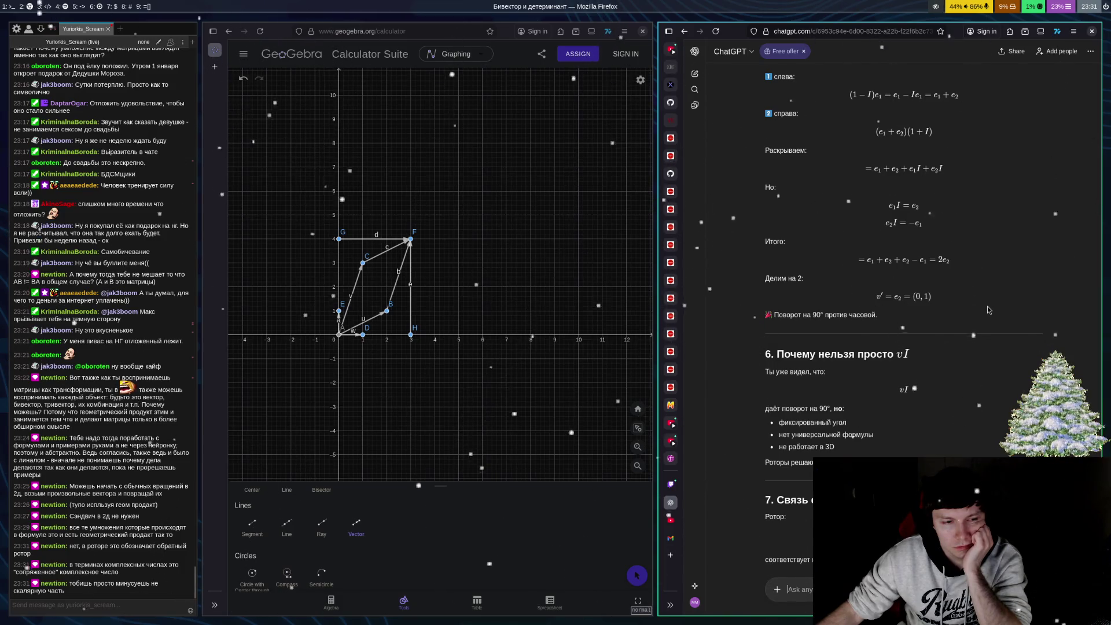
{"action": "scroll", "coordinate": [1000, 317], "scroll_direction": "up", "scroll_amount": 5}
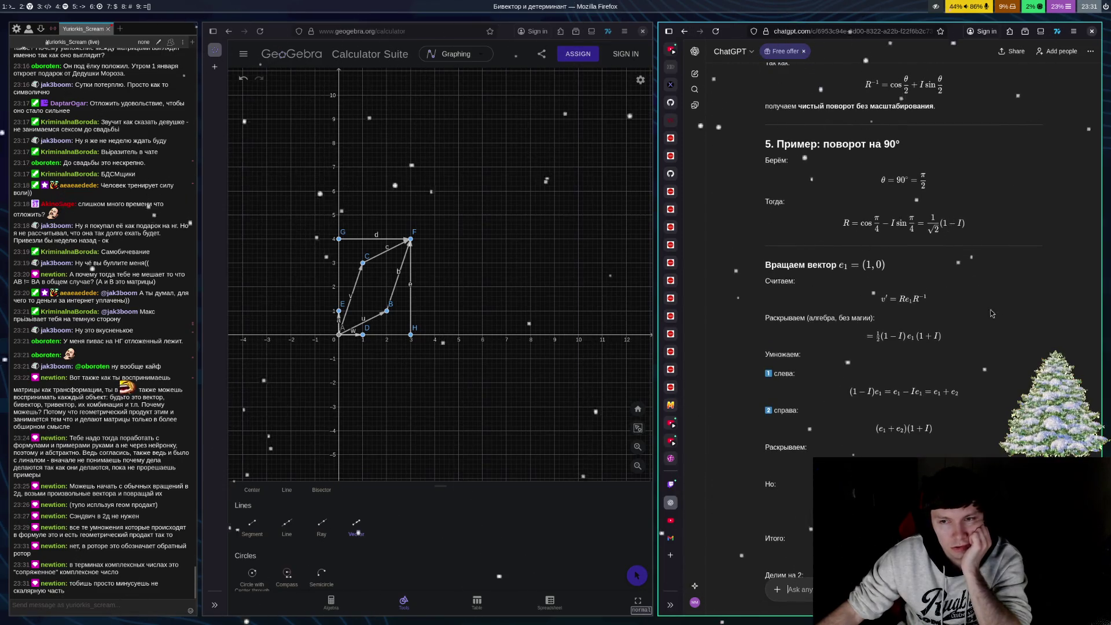
{"action": "double_click", "coordinate": [929, 336]}
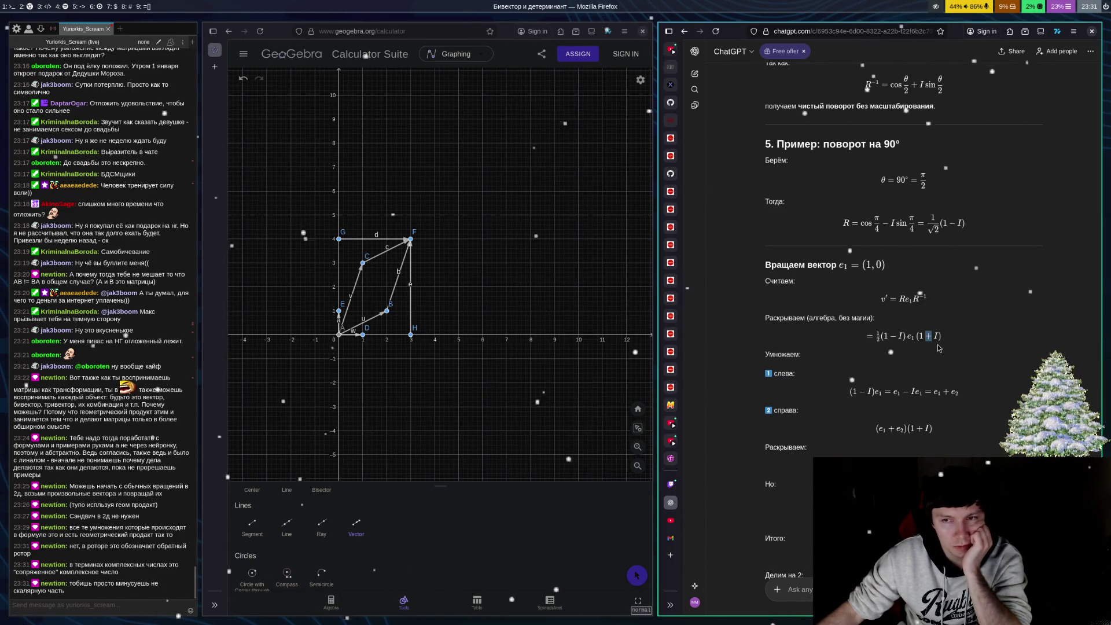
{"action": "left_click", "coordinate": [939, 345]}
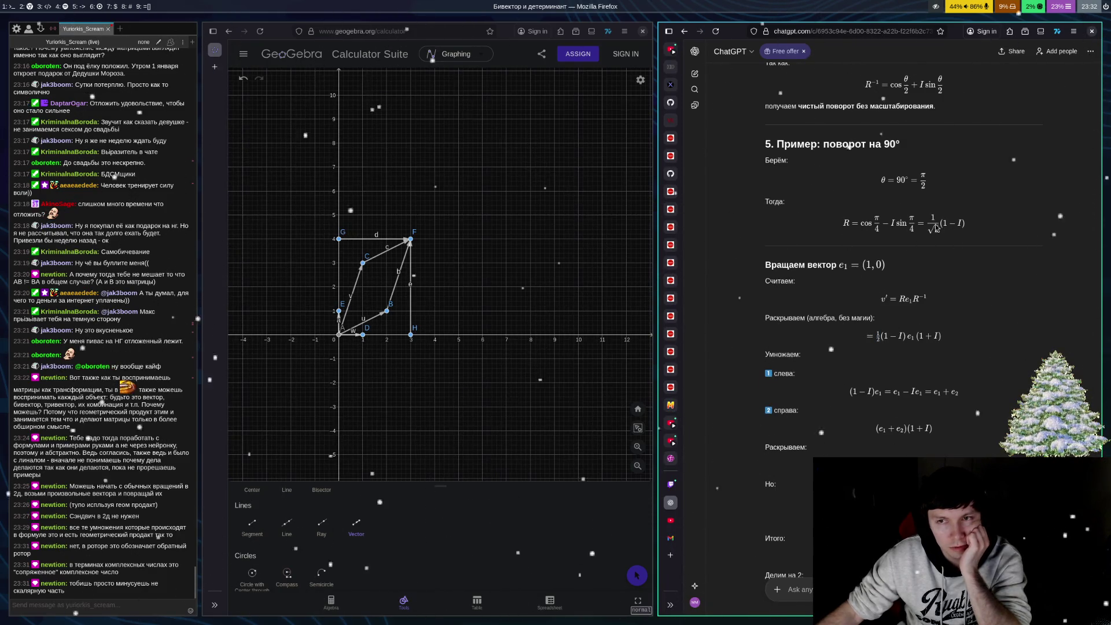
{"action": "scroll", "coordinate": [896, 345], "scroll_direction": "down", "scroll_amount": 3}
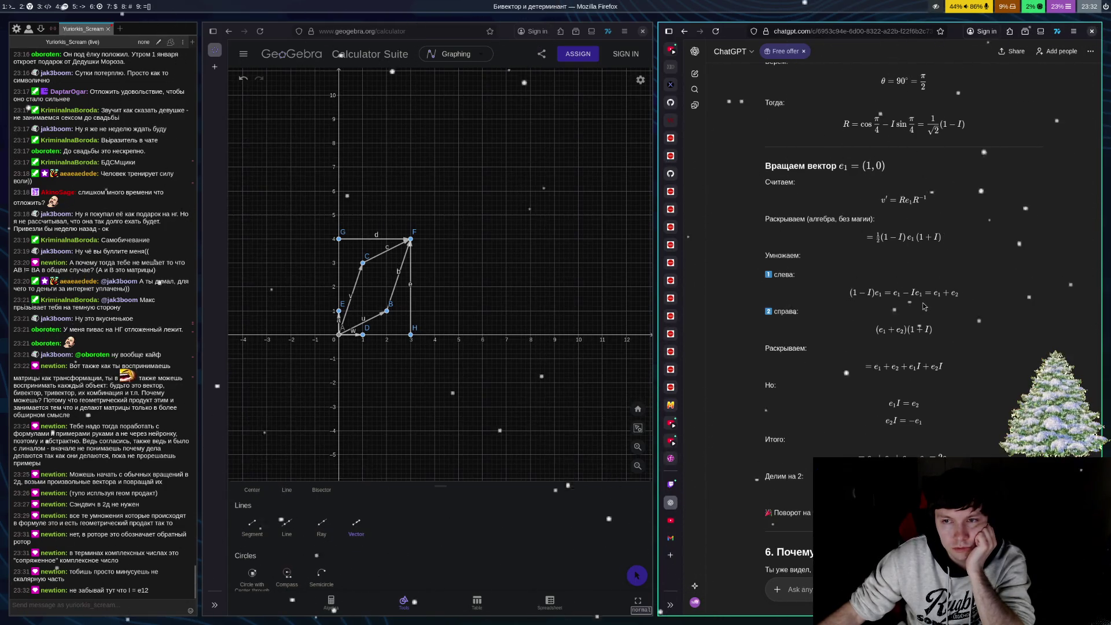
Highlight the right-multiplication and expansion steps of the 90° rotor example
{"action": "scroll", "coordinate": [1087, 184], "scroll_direction": "up", "scroll_amount": 6}
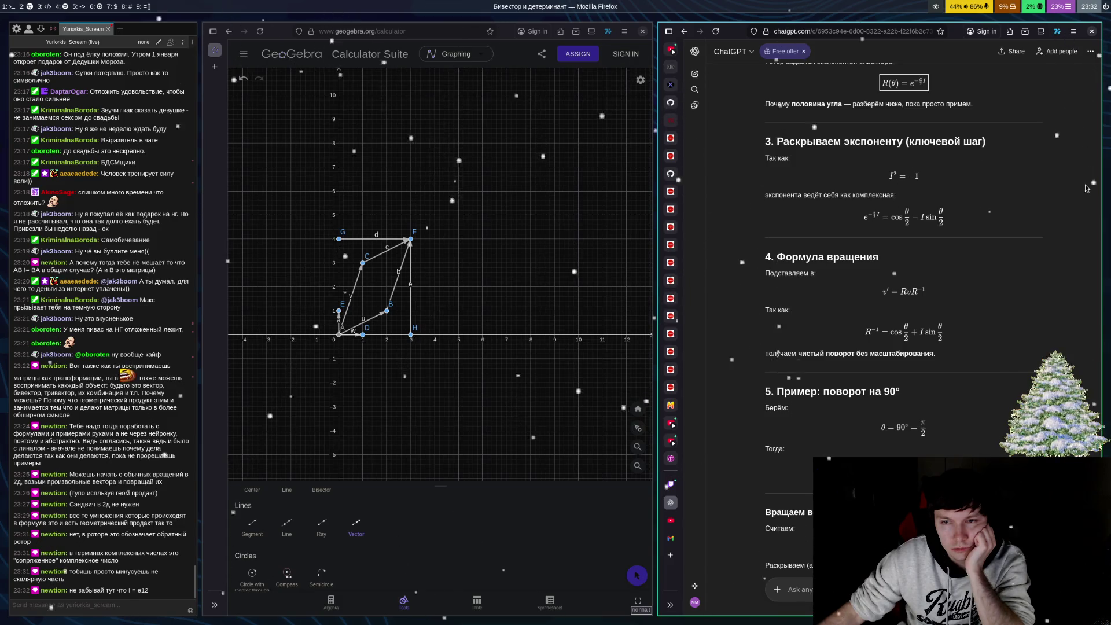
{"action": "scroll", "coordinate": [1086, 188], "scroll_direction": "down", "scroll_amount": 6}
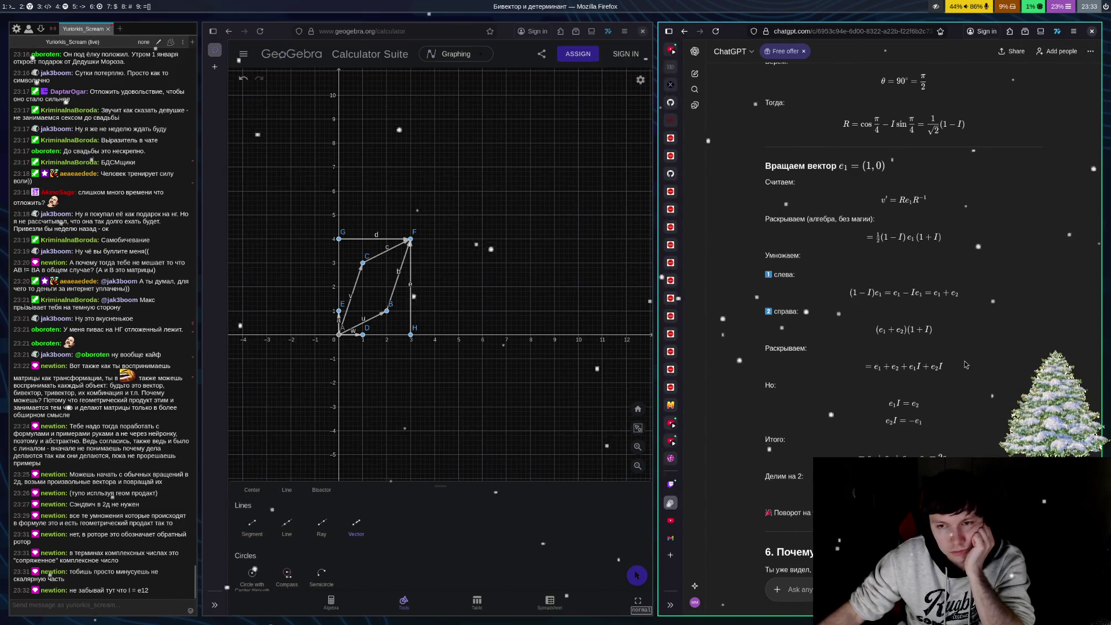
{"action": "left_click_drag", "start_coordinate": [955, 304], "coordinate": [949, 392]}
Follow the reply to its end, through sections 8–10 and the three-step rotor recipe
{"action": "scroll", "coordinate": [954, 309], "scroll_direction": "down", "scroll_amount": 3}
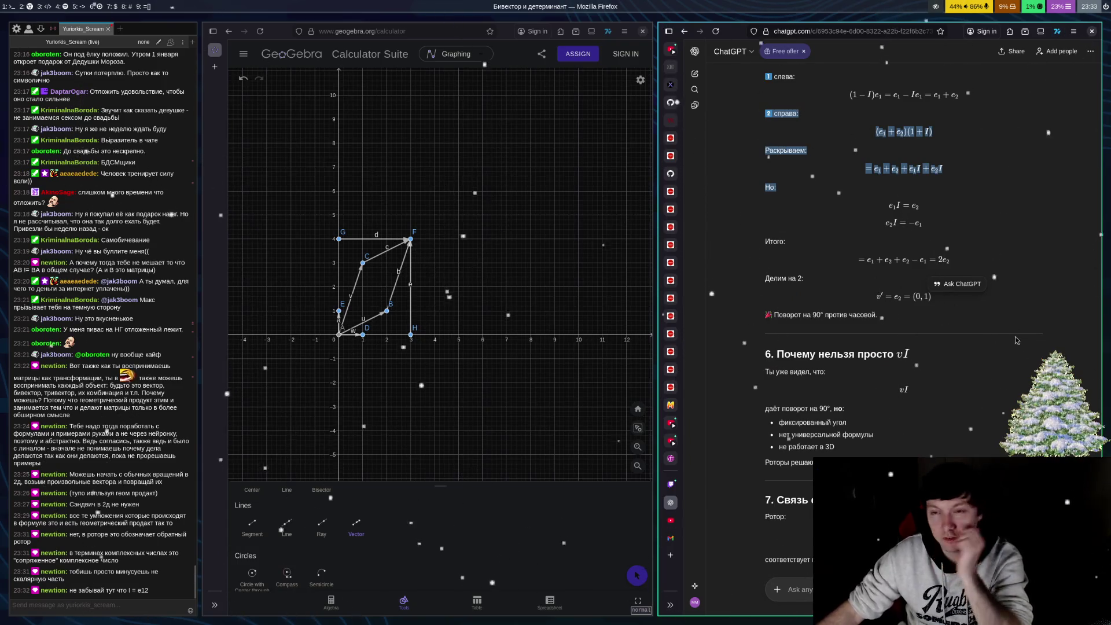
{"action": "scroll", "coordinate": [954, 309], "scroll_direction": "down", "scroll_amount": 4}
{"action": "scroll", "coordinate": [997, 289], "scroll_direction": "up", "scroll_amount": 2}
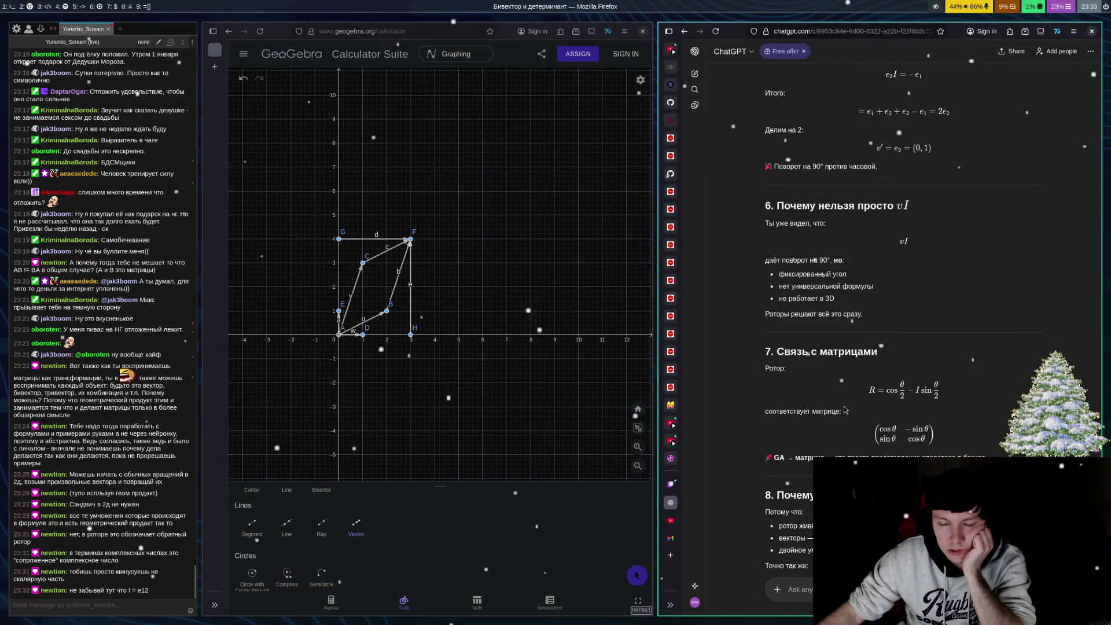
{"action": "scroll", "coordinate": [850, 394], "scroll_direction": "down", "scroll_amount": 2}
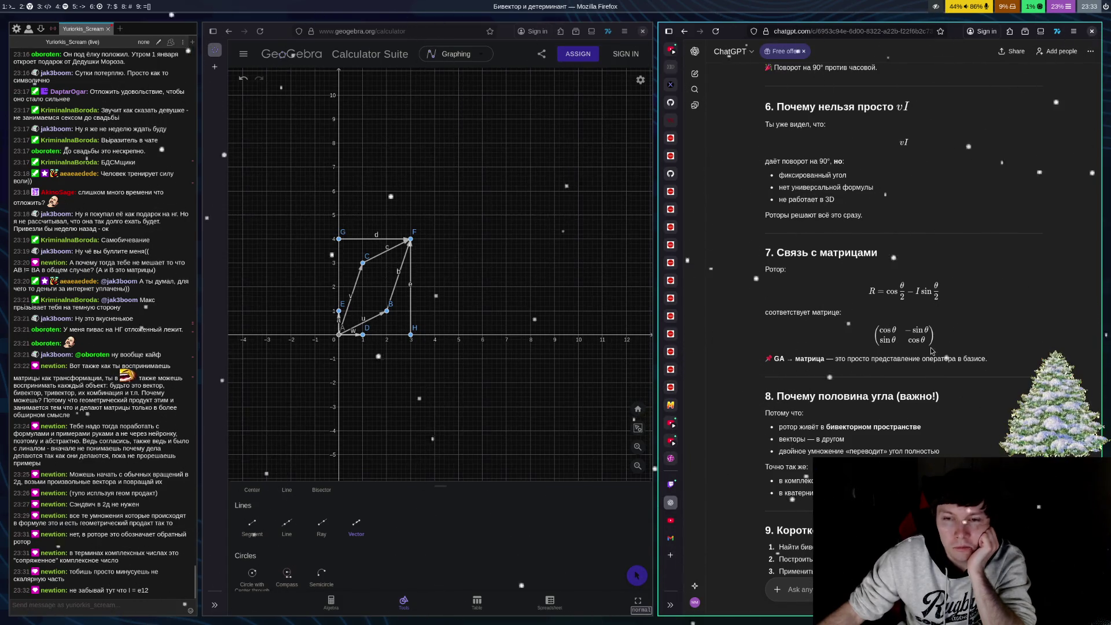
{"action": "scroll", "coordinate": [1052, 251], "scroll_direction": "down", "scroll_amount": 2}
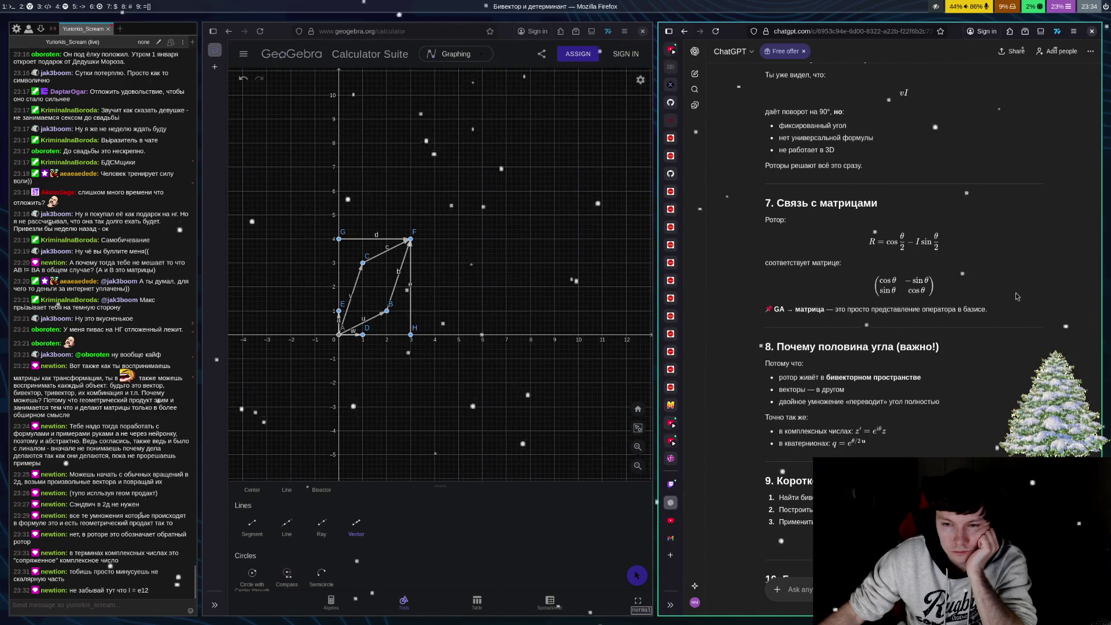
{"action": "scroll", "coordinate": [1023, 295], "scroll_direction": "down", "scroll_amount": 2}
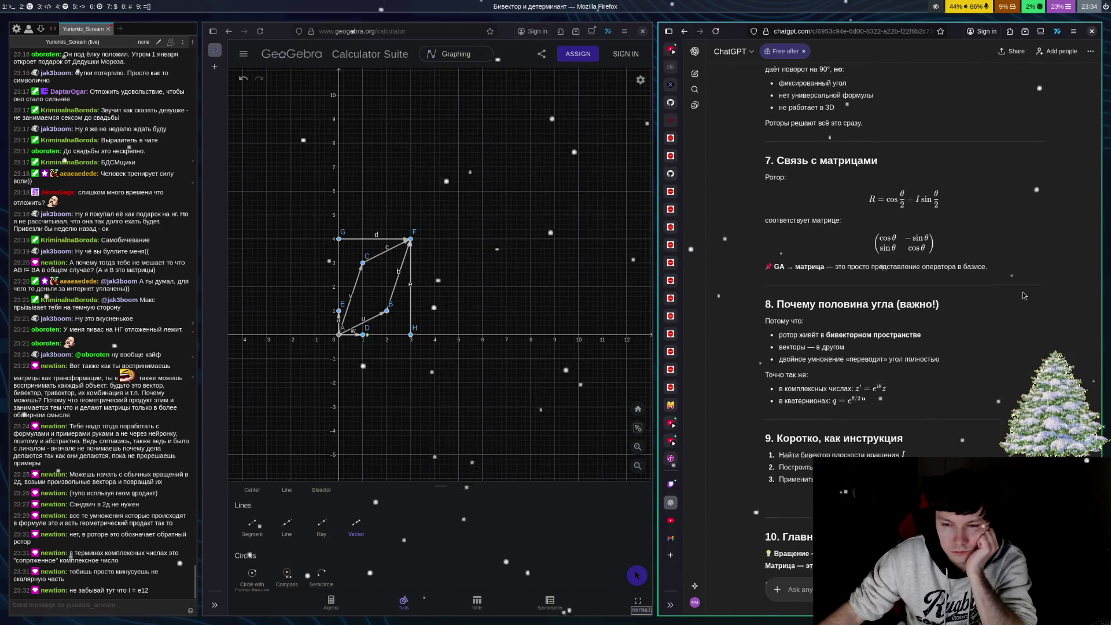
{"action": "scroll", "coordinate": [1023, 295], "scroll_direction": "down", "scroll_amount": 3}
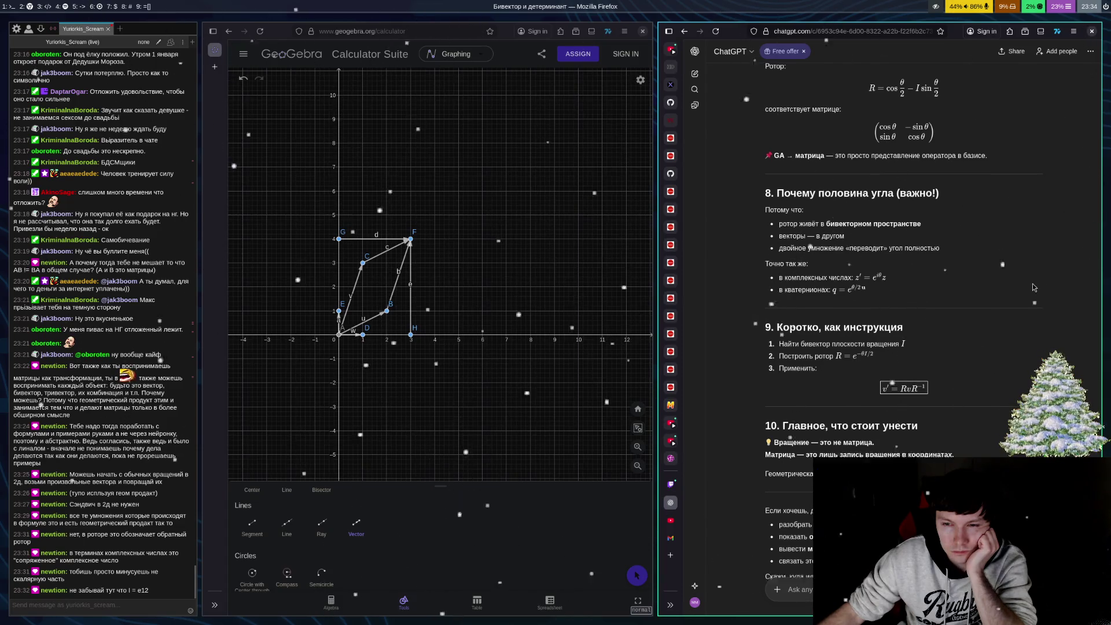
{"action": "scroll", "coordinate": [1027, 291], "scroll_direction": "down", "scroll_amount": 3}
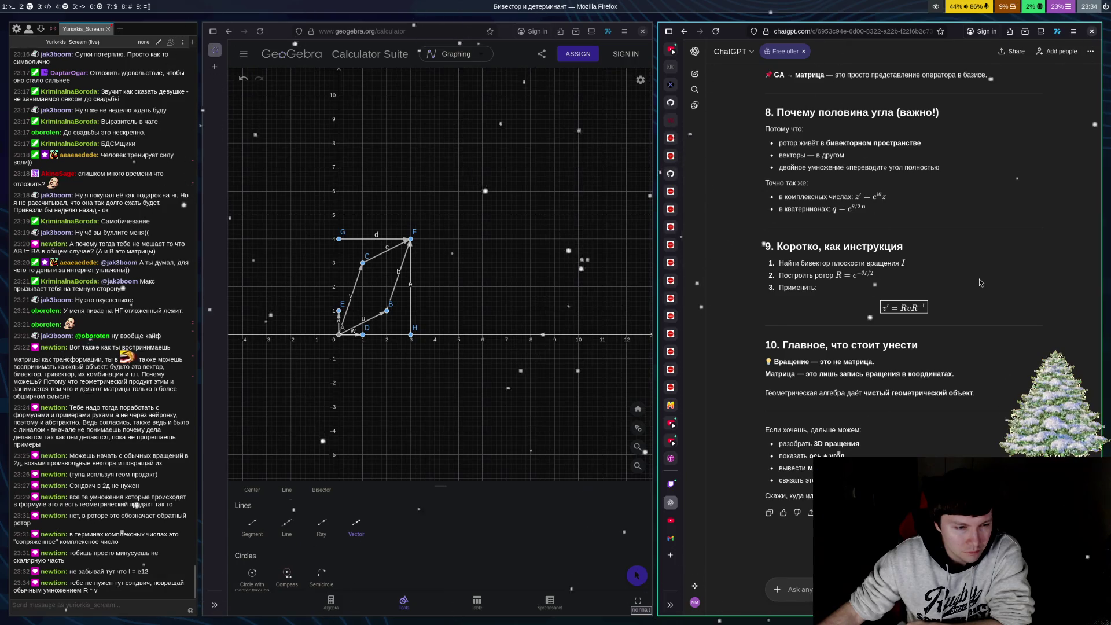
Return to section 4's rotation formula and the 90° example rotating e₁
{"action": "scroll", "coordinate": [981, 279], "scroll_direction": "up", "scroll_amount": 3}
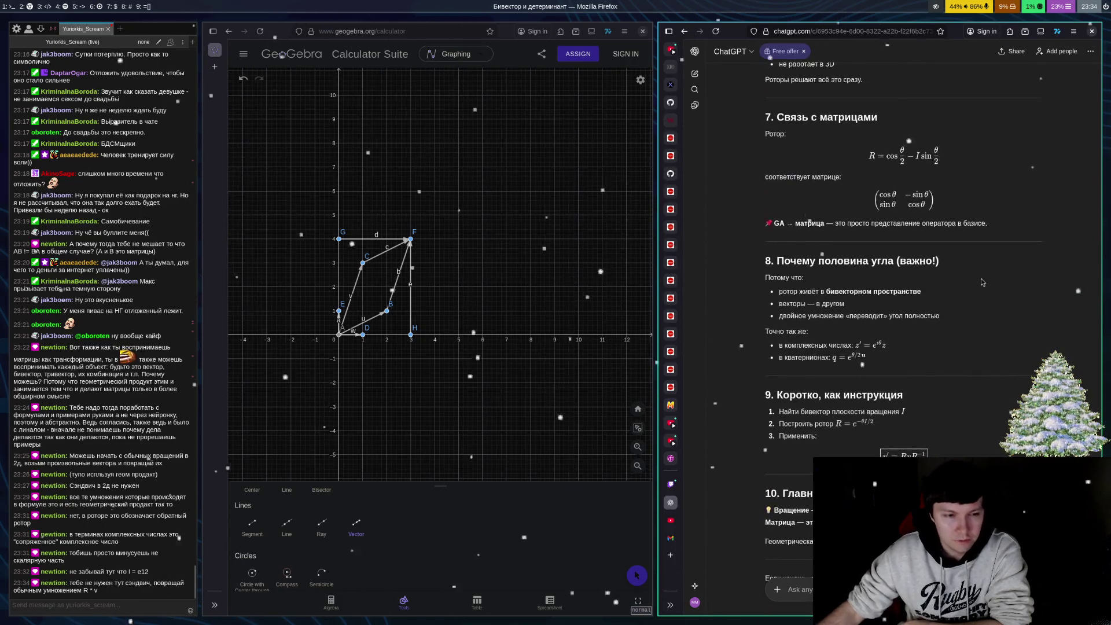
{"action": "scroll", "coordinate": [982, 280], "scroll_direction": "up", "scroll_amount": 3}
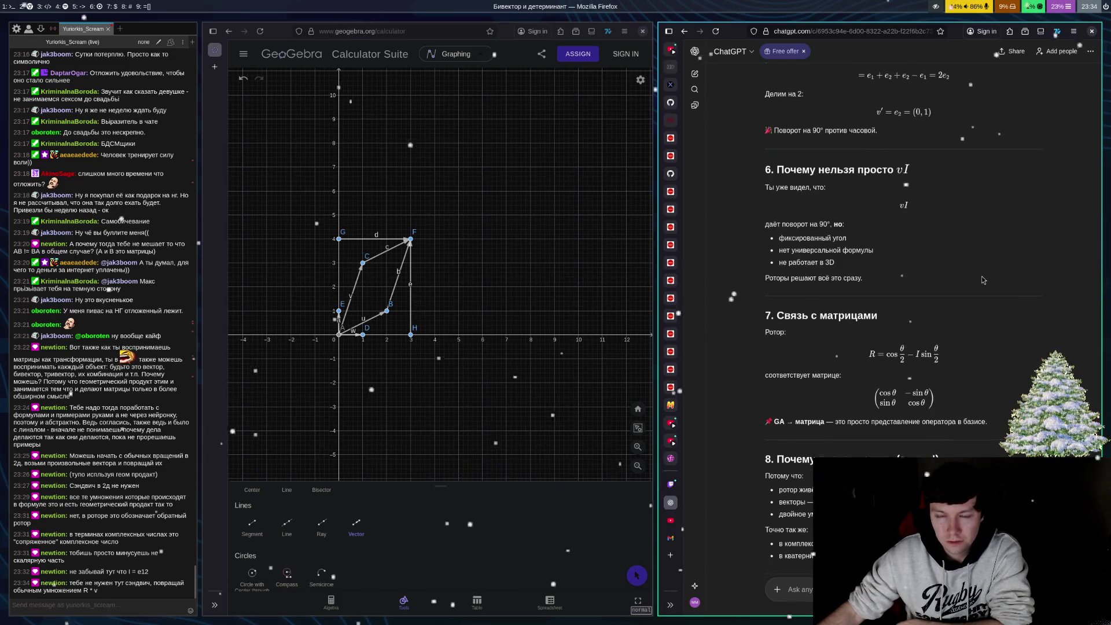
{"action": "scroll", "coordinate": [900, 278], "scroll_direction": "up", "scroll_amount": 3}
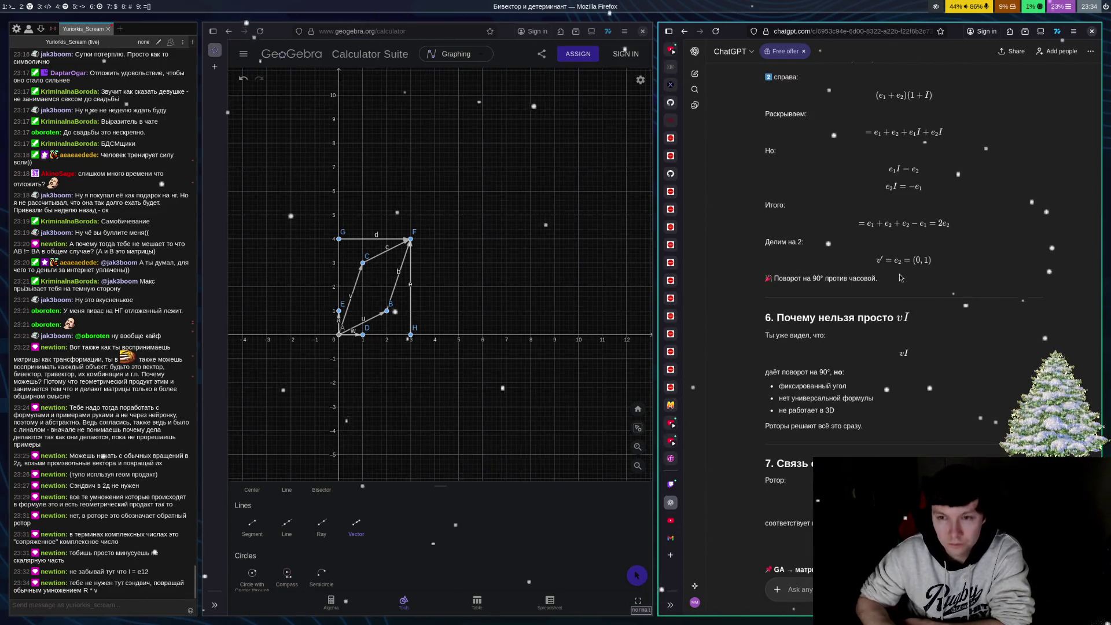
{"action": "scroll", "coordinate": [900, 277], "scroll_direction": "up", "scroll_amount": 7}
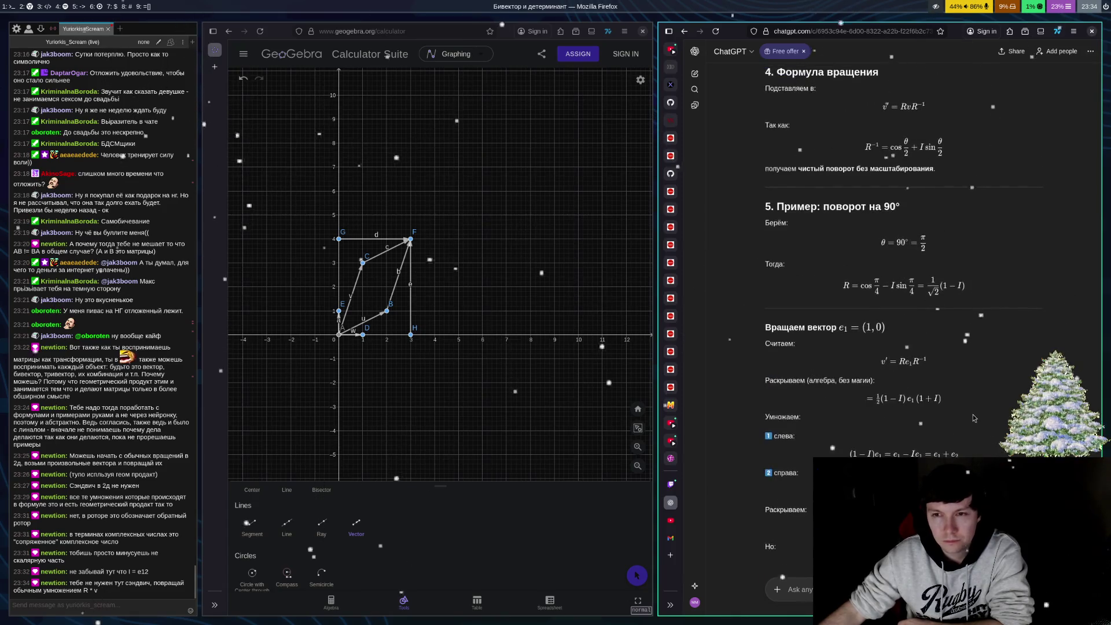
{"action": "scroll", "coordinate": [1010, 405], "scroll_direction": "up", "scroll_amount": 2}
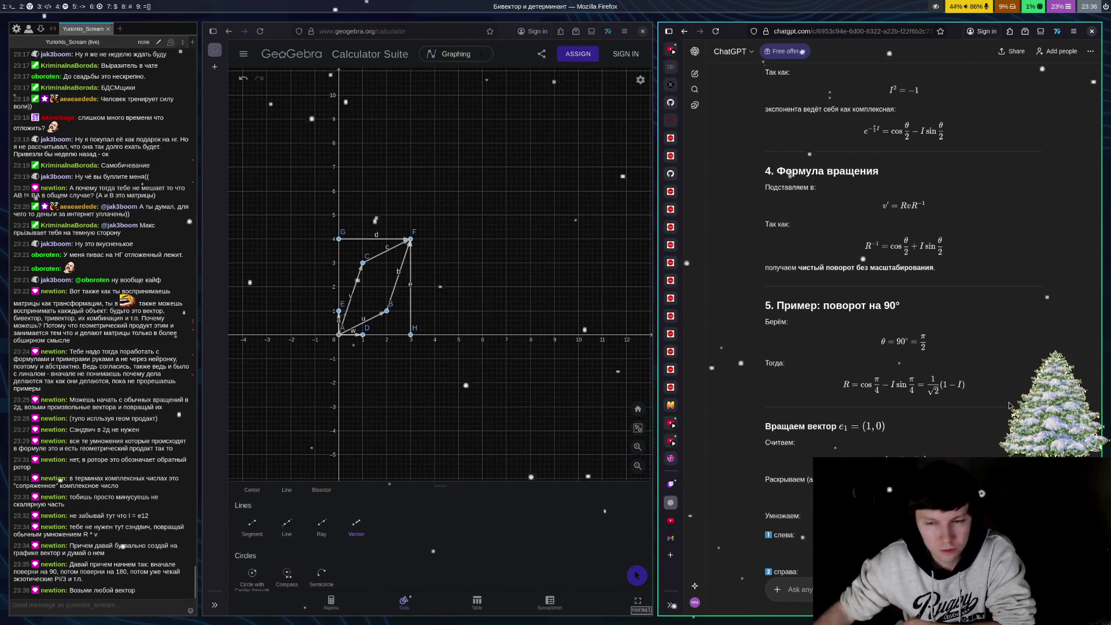
{"action": "scroll", "coordinate": [1009, 405], "scroll_direction": "down", "scroll_amount": 3}
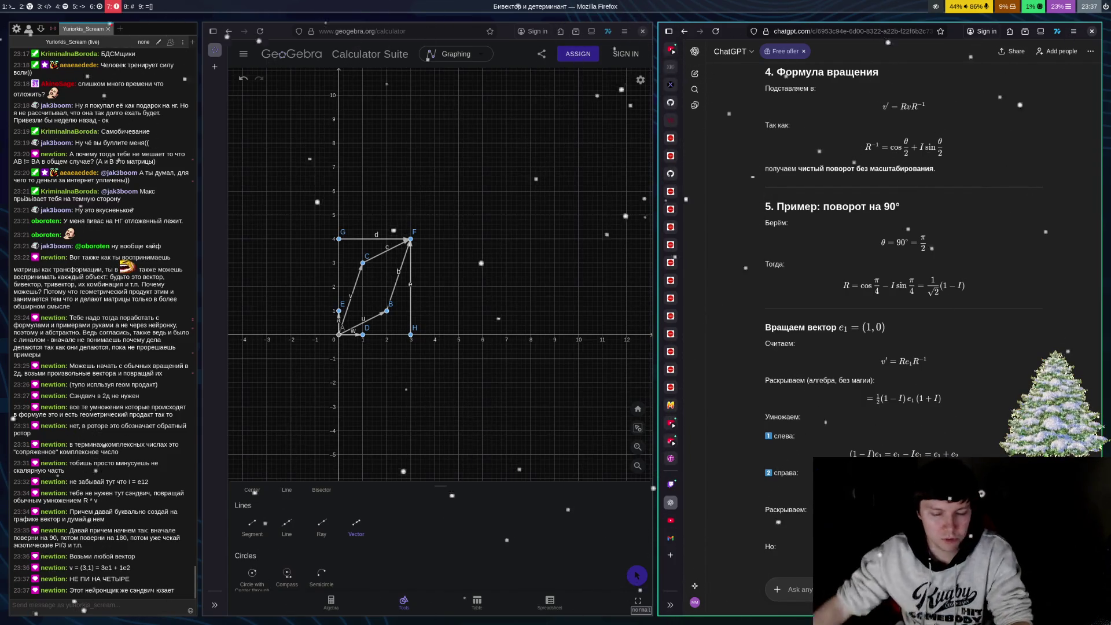
Check the Quake 250FPS channel in Telegram, then return to the GeoGebra and ChatGPT workspace
{"action": "key", "text": "super+5"}
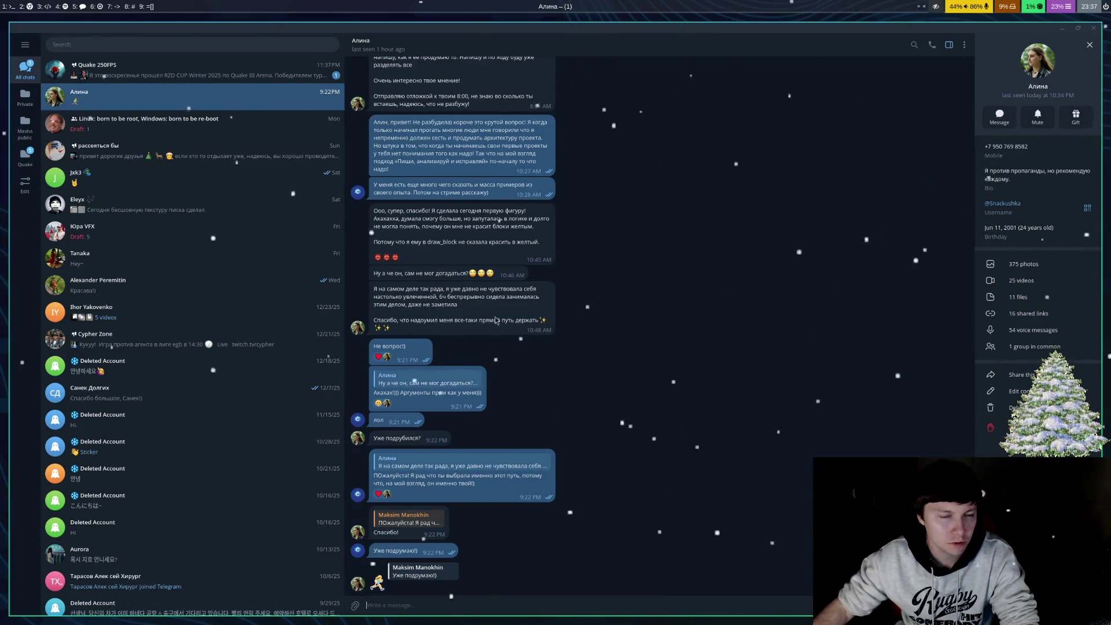
{"action": "left_click", "coordinate": [191, 70]}
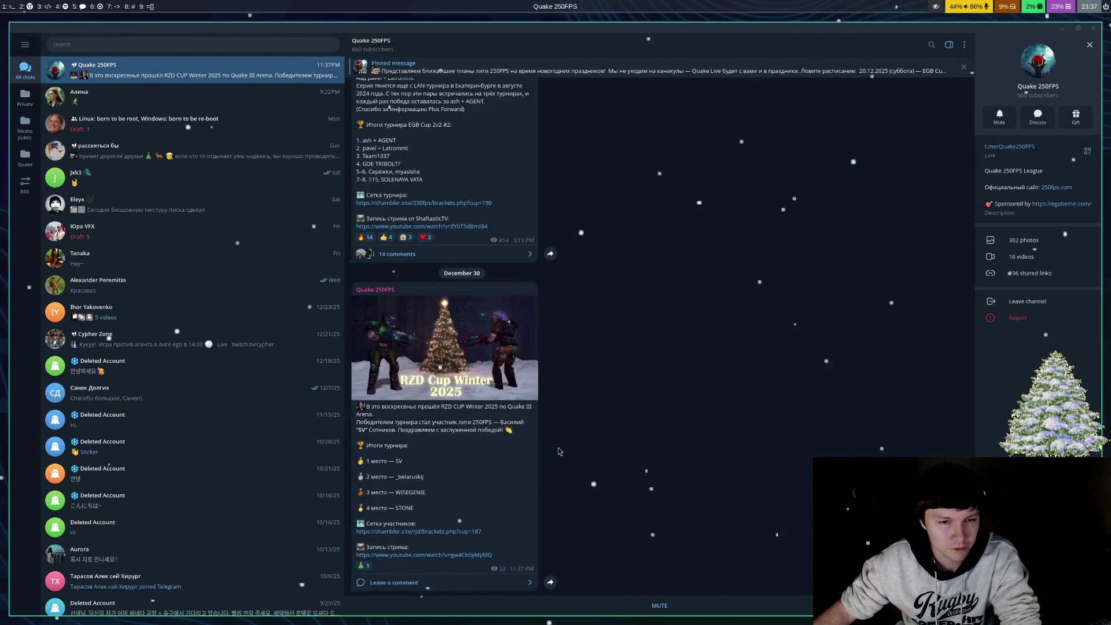
{"action": "key", "text": "super+2"}
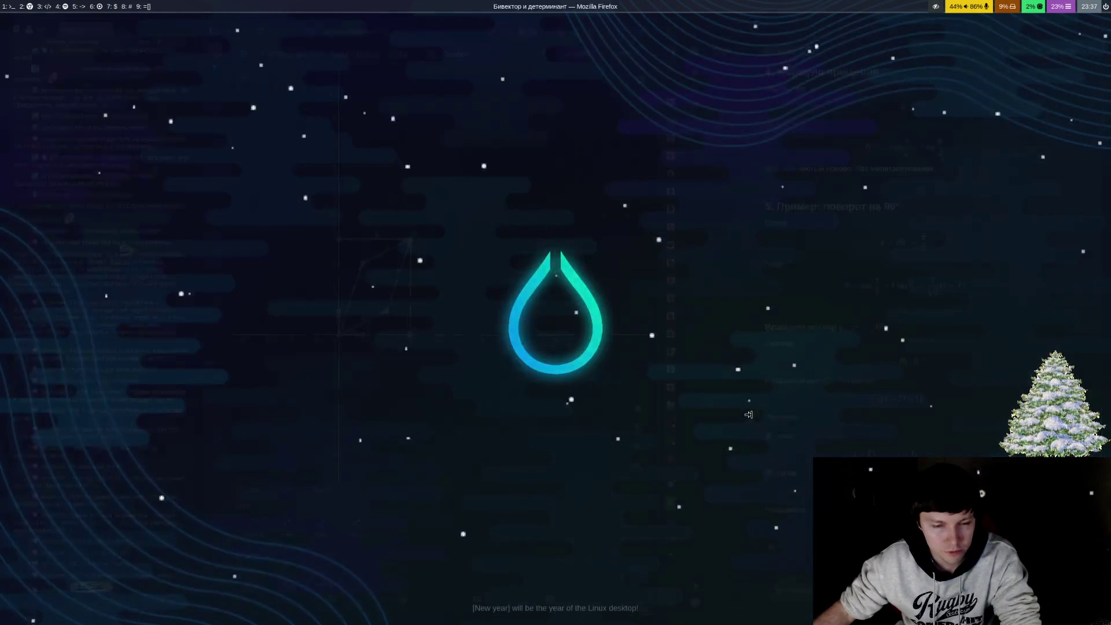